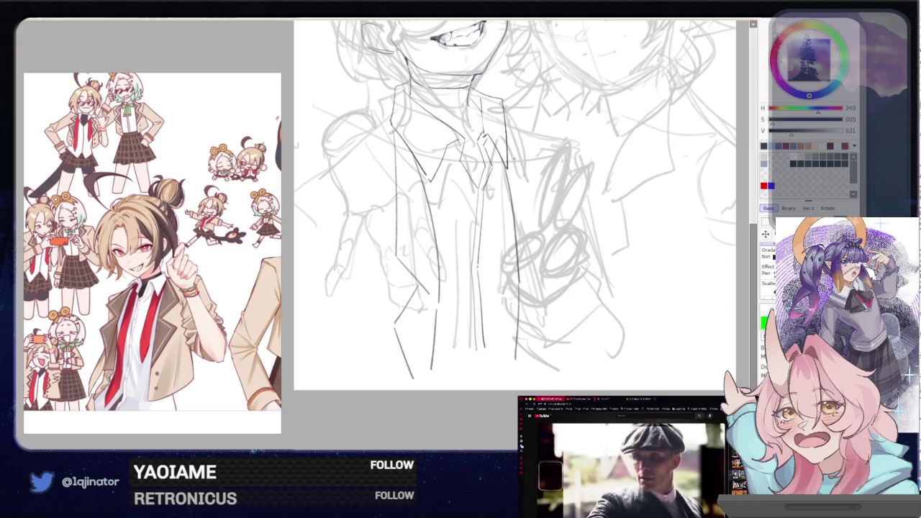
# Trace the diagonal jacket lapel line, extend it downward, and add a lapel line across the shirt
pyautogui.moveTo(509, 151)
pyautogui.mouseDown()
pyautogui.moveTo(561, 243)
pyautogui.moveTo(527, 281)
pyautogui.moveTo(563, 318)
pyautogui.mouseUp()
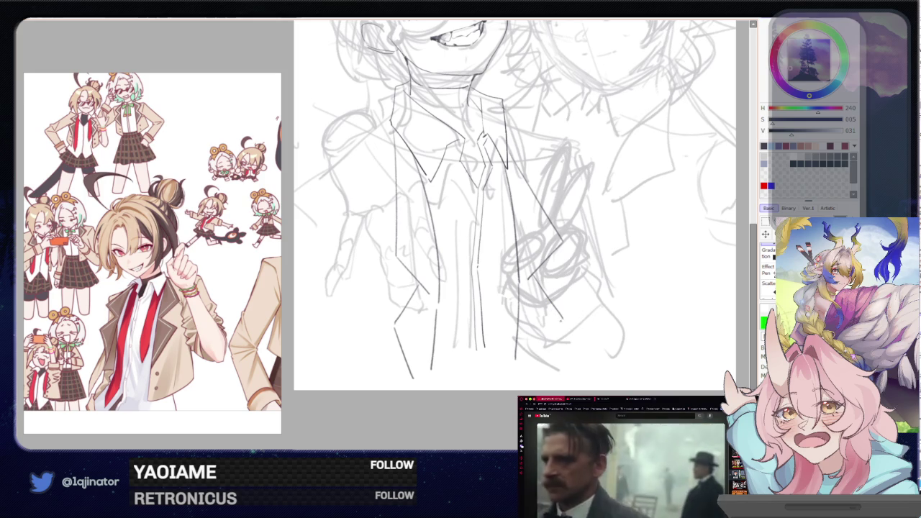
pyautogui.moveTo(560, 321); pyautogui.dragTo(537, 373)
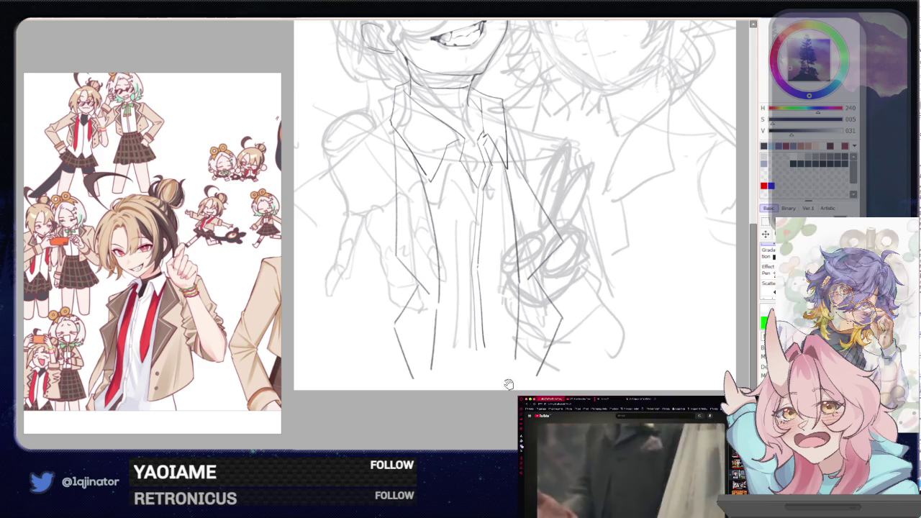
pyautogui.moveTo(506, 352); pyautogui.dragTo(511, 378)
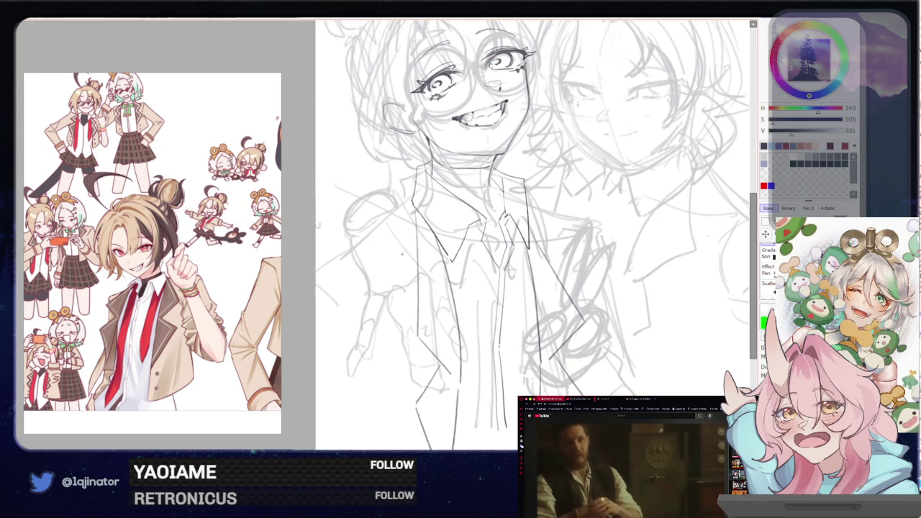
pyautogui.moveTo(412, 193); pyautogui.dragTo(322, 272)
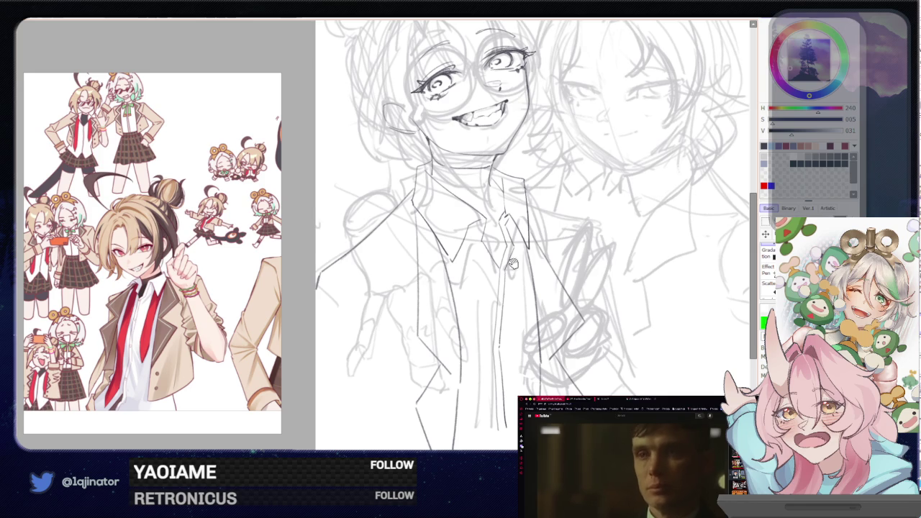
# Draw the vertical shirt-front line, redrawing it once to get it right
pyautogui.moveTo(513, 264); pyautogui.dragTo(489, 252)
pyautogui.moveTo(454, 288)
pyautogui.mouseDown()
pyautogui.moveTo(464, 281)
pyautogui.moveTo(444, 292)
pyautogui.moveTo(455, 297)
pyautogui.moveTo(438, 363)
pyautogui.moveTo(464, 329)
pyautogui.mouseUp()
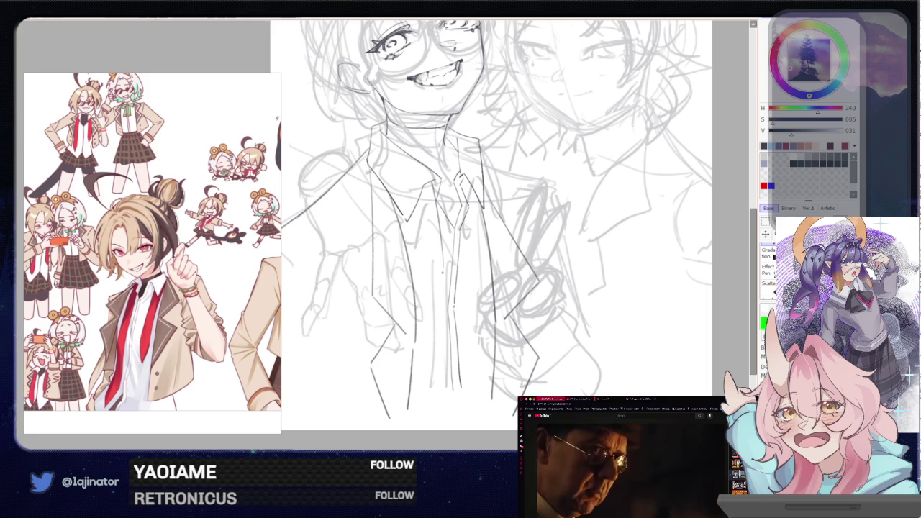
pyautogui.moveTo(442, 283); pyautogui.dragTo(440, 407)
pyautogui.hotkey('ctrl', 'z')
pyautogui.moveTo(440, 274); pyautogui.dragTo(435, 407)
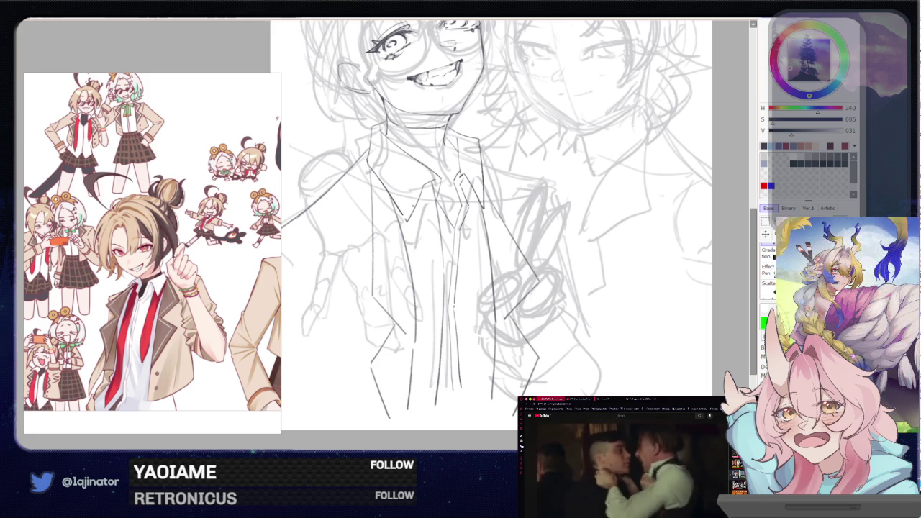
# Draw the faint vertical tie line, retrying it after undoing earlier attempts
pyautogui.moveTo(415, 205); pyautogui.dragTo(412, 289)
pyautogui.hotkey('ctrl', 'z')
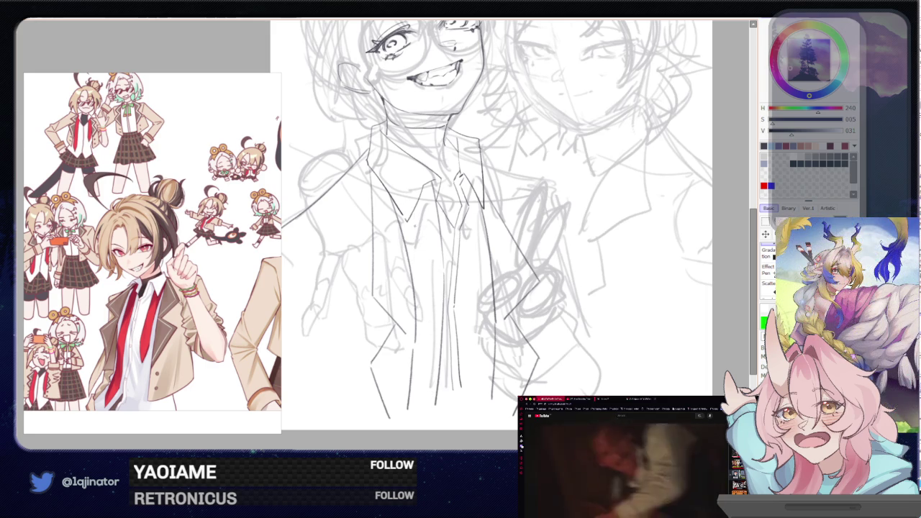
pyautogui.hotkey('ctrl', 'z')
pyautogui.moveTo(413, 212); pyautogui.dragTo(412, 274)
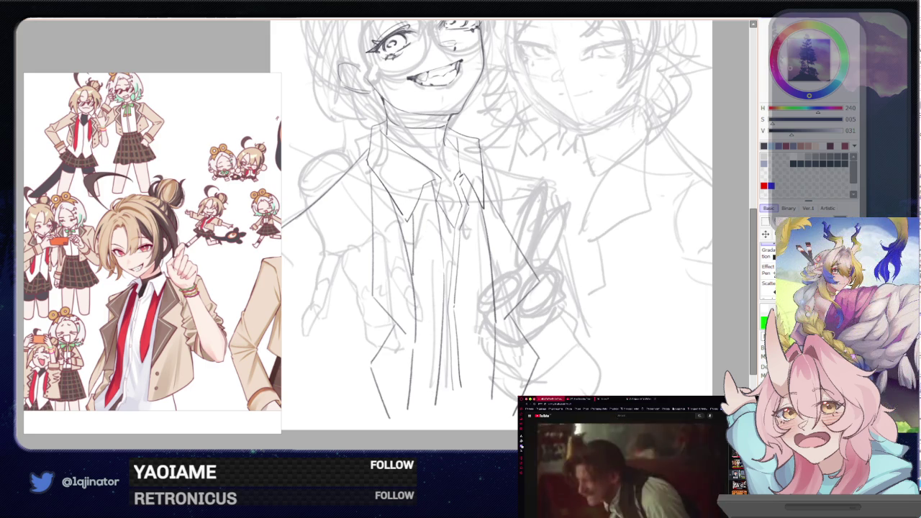
pyautogui.scroll(-1, 489, 216)
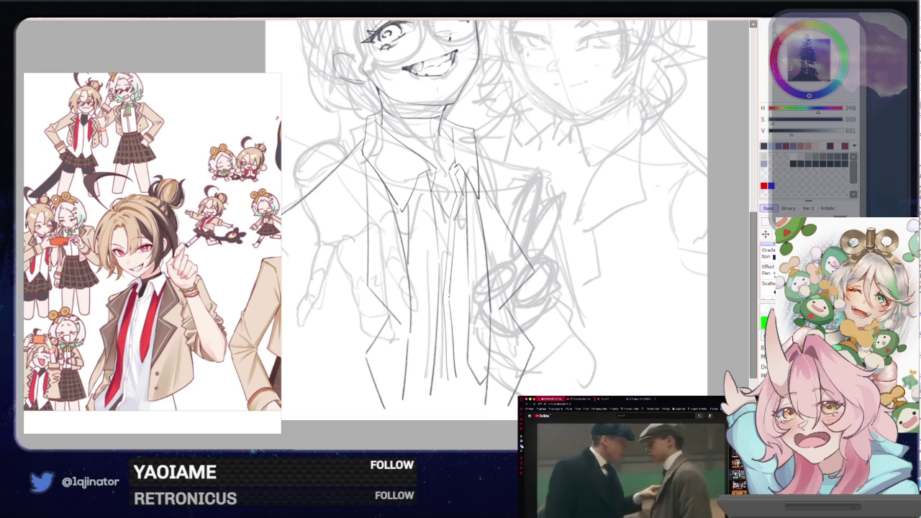
pyautogui.moveTo(477, 318)
pyautogui.mouseDown()
pyautogui.moveTo(476, 358)
pyautogui.moveTo(535, 353)
pyautogui.mouseUp()
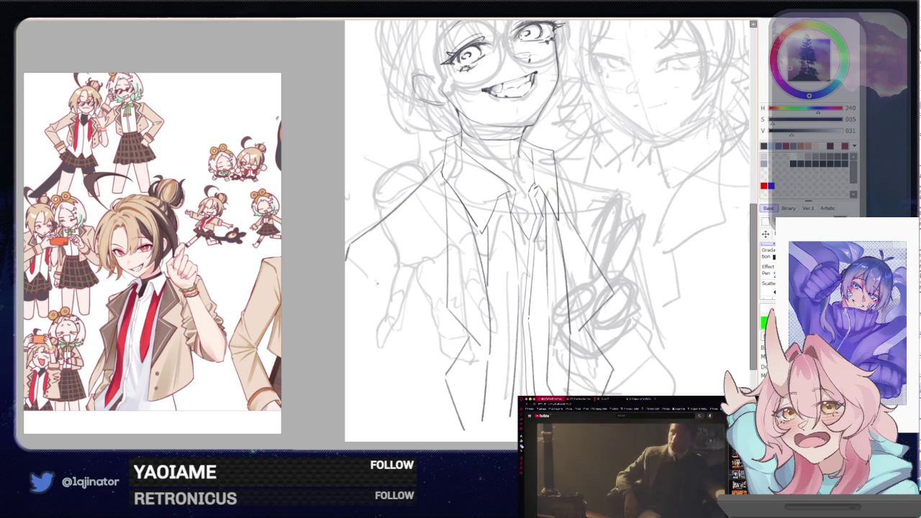
# Ink the small hand at the left and two lower-left jacket lines
pyautogui.moveTo(346, 248)
pyautogui.mouseDown()
pyautogui.moveTo(391, 297)
pyautogui.moveTo(361, 296)
pyautogui.mouseUp()
pyautogui.moveTo(380, 333); pyautogui.dragTo(393, 324)
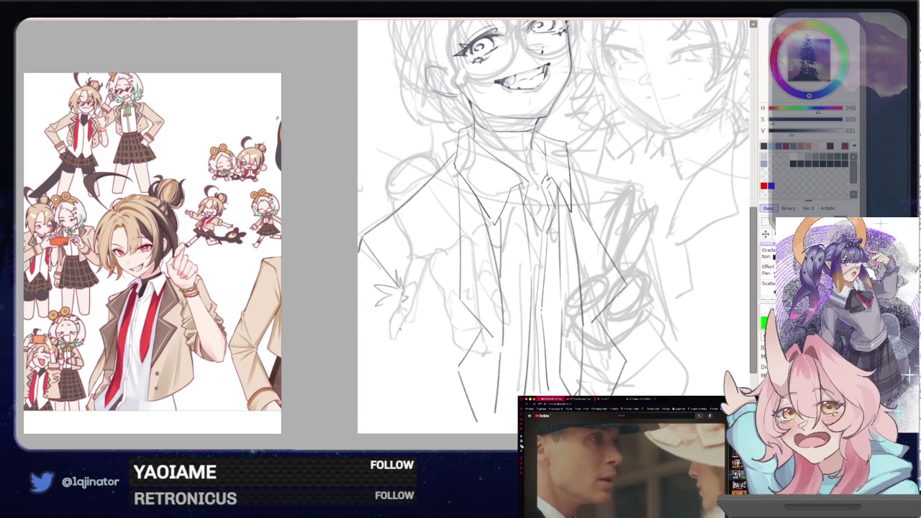
pyautogui.moveTo(358, 303); pyautogui.dragTo(400, 357)
pyautogui.moveTo(398, 306); pyautogui.dragTo(401, 413)
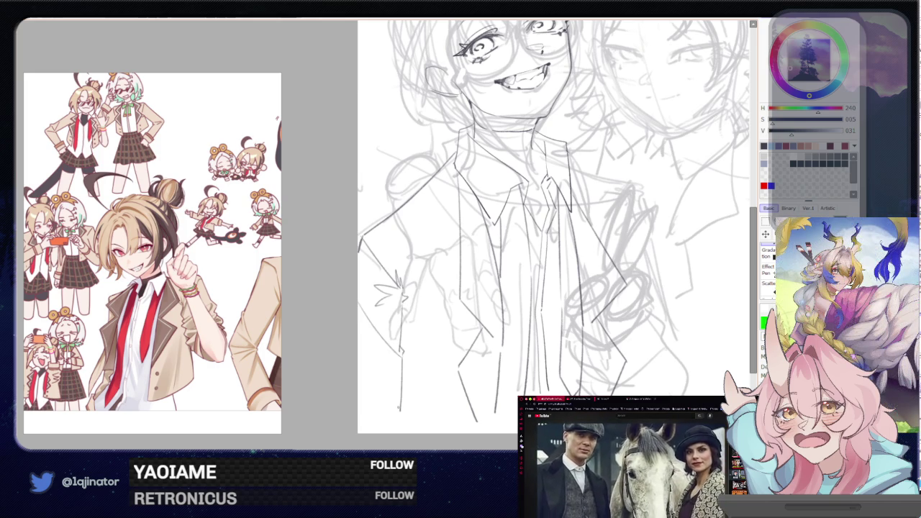
pyautogui.moveTo(441, 363)
pyautogui.mouseDown()
pyautogui.moveTo(381, 322)
pyautogui.moveTo(446, 330)
pyautogui.moveTo(426, 317)
pyautogui.mouseUp()
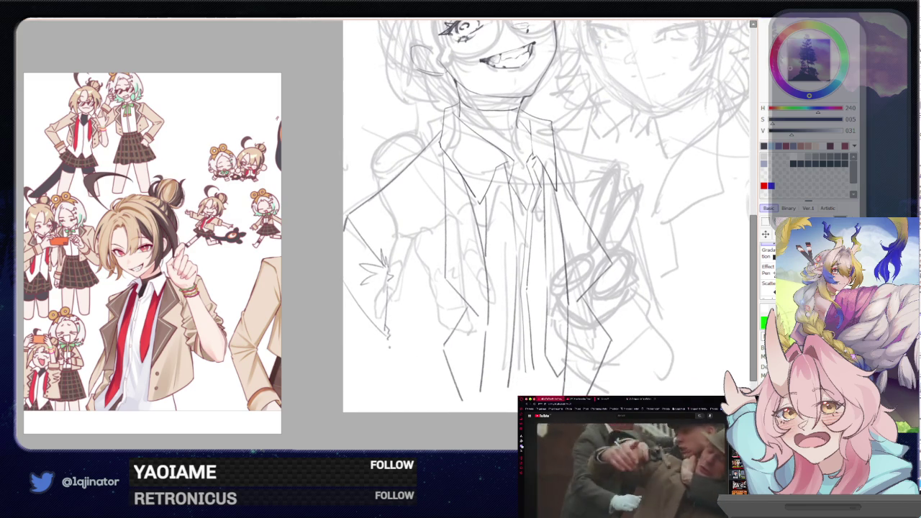
pyautogui.moveTo(438, 309); pyautogui.dragTo(435, 302)
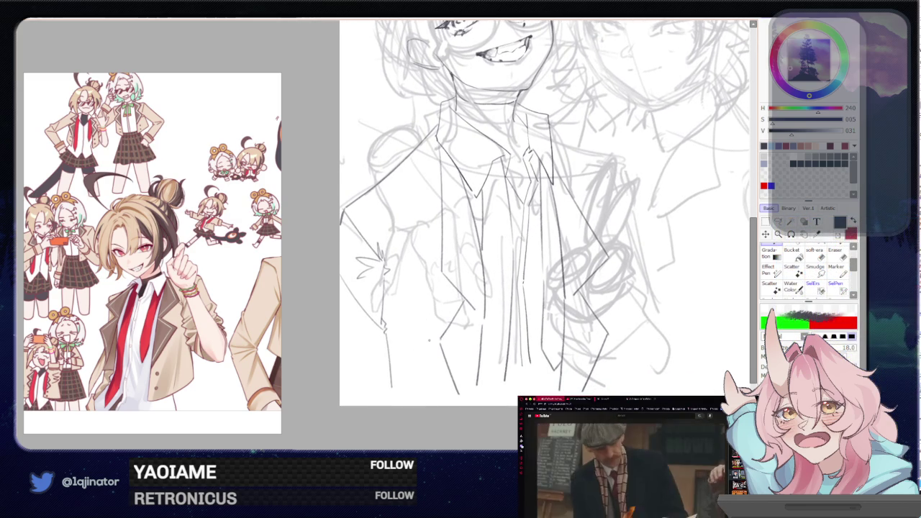
pyautogui.moveTo(540, 320)
pyautogui.mouseDown()
pyautogui.moveTo(468, 349)
pyautogui.moveTo(467, 374)
pyautogui.mouseUp()
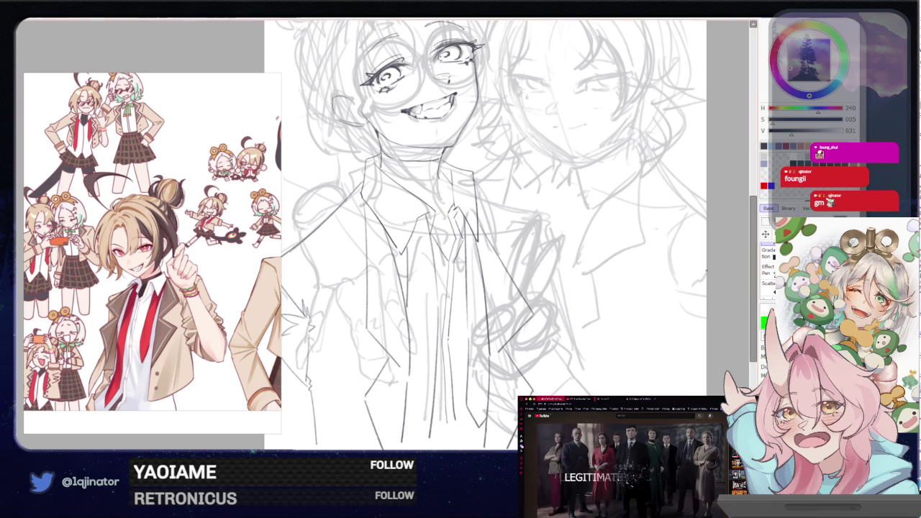
# Redraw the dark vertical jacket edge slightly further right and add a short stroke at its bottom
pyautogui.moveTo(483, 384); pyautogui.dragTo(526, 315)
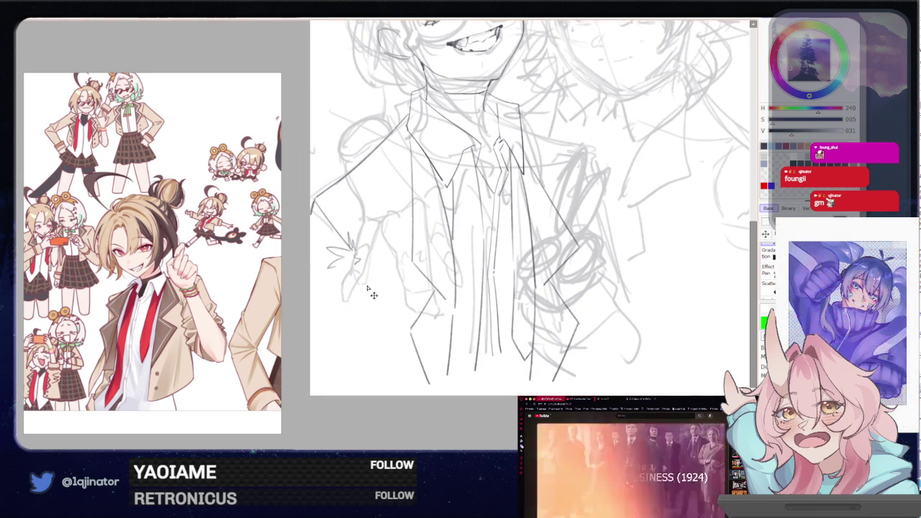
pyautogui.moveTo(352, 244); pyautogui.dragTo(343, 329)
pyautogui.hotkey('ctrl', 'z')
pyautogui.moveTo(353, 261); pyautogui.dragTo(354, 370)
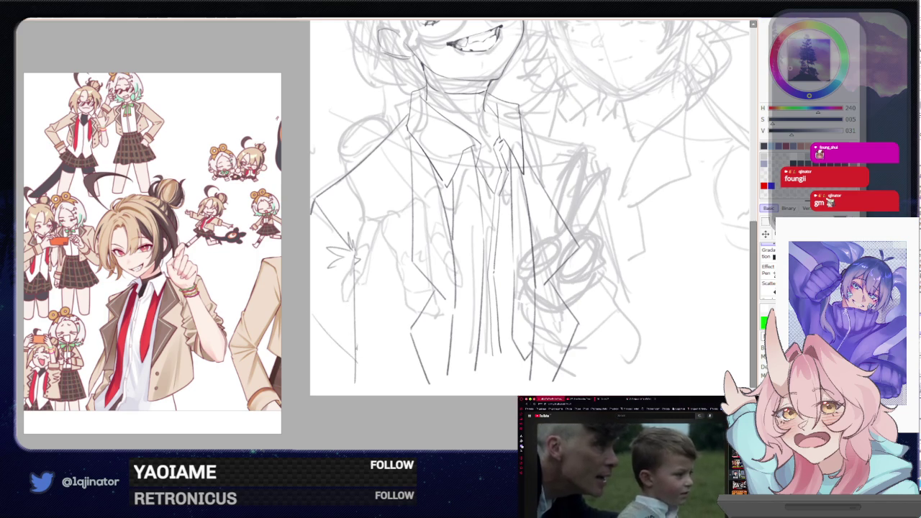
pyautogui.moveTo(359, 346); pyautogui.dragTo(356, 362)
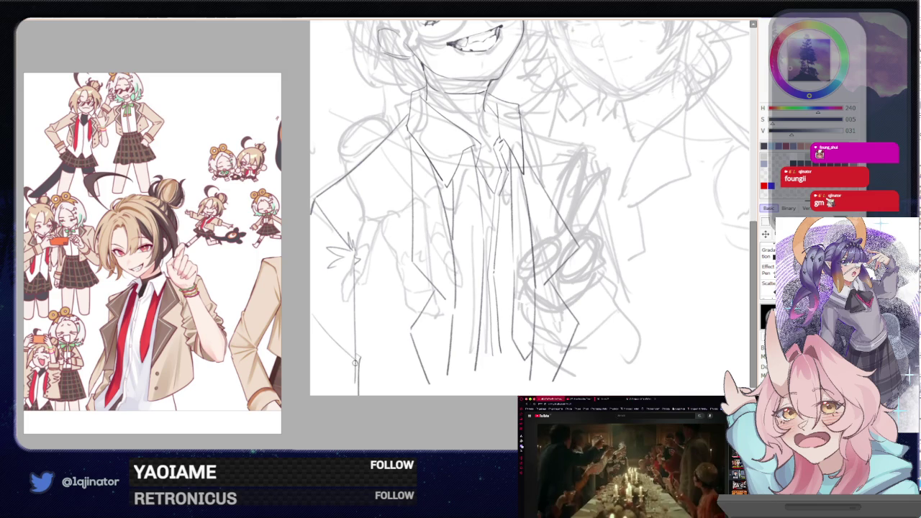
pyautogui.moveTo(354, 363); pyautogui.dragTo(398, 417)
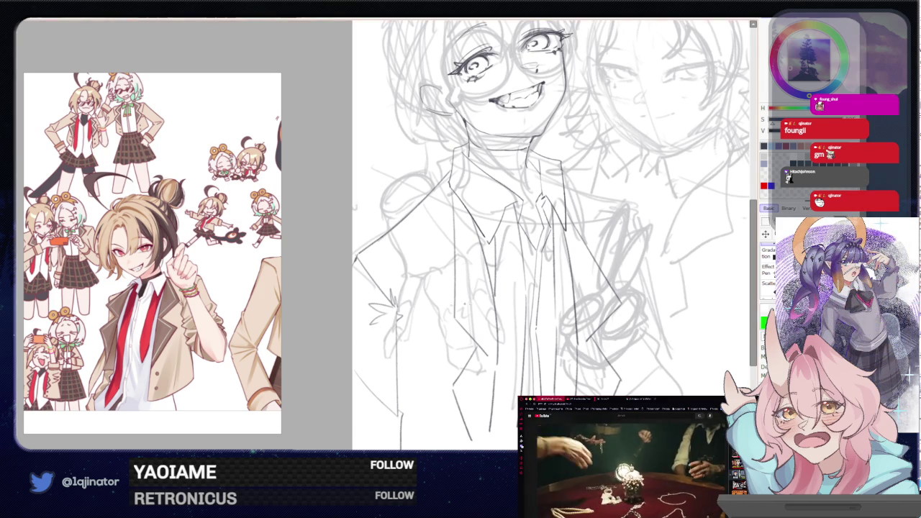
# Zoom out and redraw the diagonal line near the collar
pyautogui.scroll(-2, 503, 230)
pyautogui.scroll(-2, 504, 230)
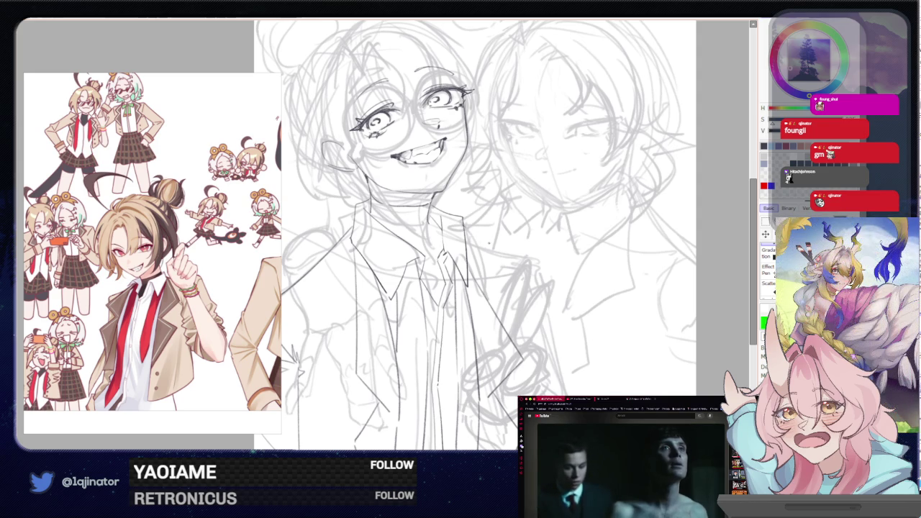
pyautogui.hotkey('ctrl', 'z')
pyautogui.moveTo(466, 234); pyautogui.dragTo(566, 259)
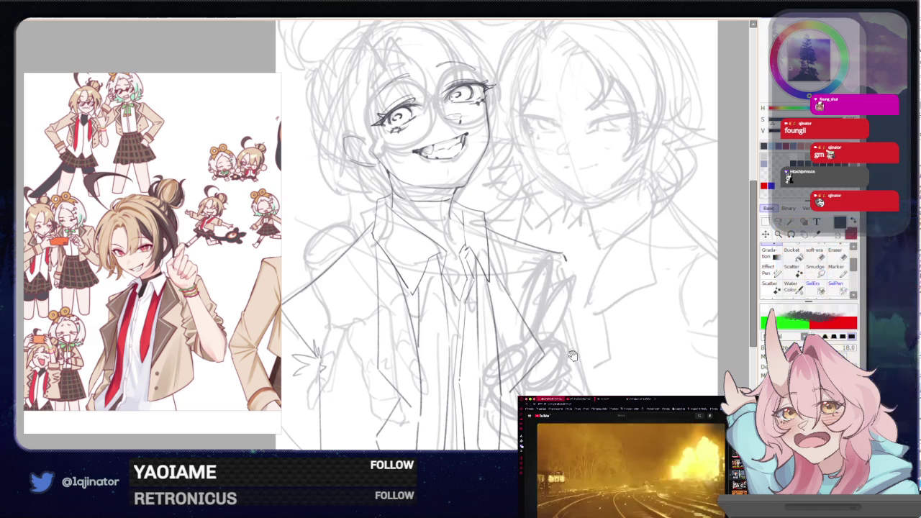
# Draw the jacket's right edge from the shoulder down, redrawing it several times
pyautogui.moveTo(572, 355); pyautogui.dragTo(546, 286)
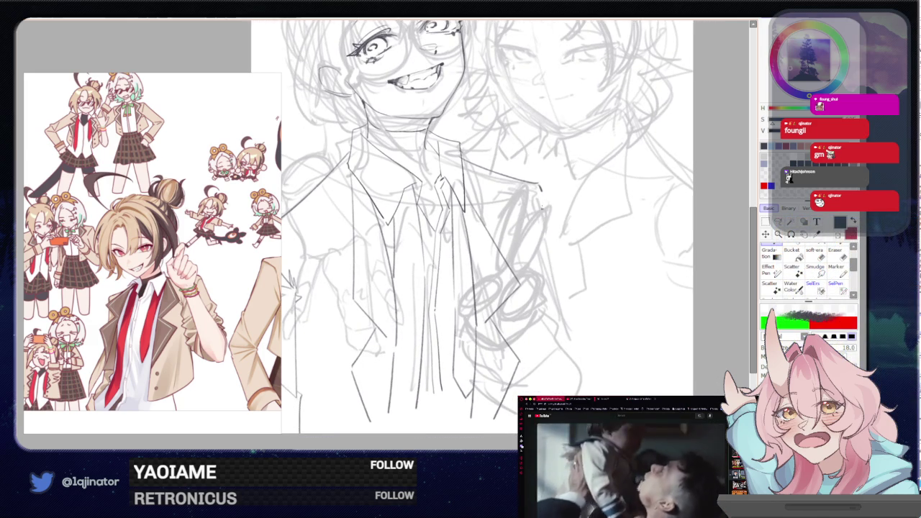
pyautogui.moveTo(541, 188); pyautogui.dragTo(573, 344)
pyautogui.hotkey('ctrl', 'z')
pyautogui.moveTo(543, 191); pyautogui.dragTo(591, 375)
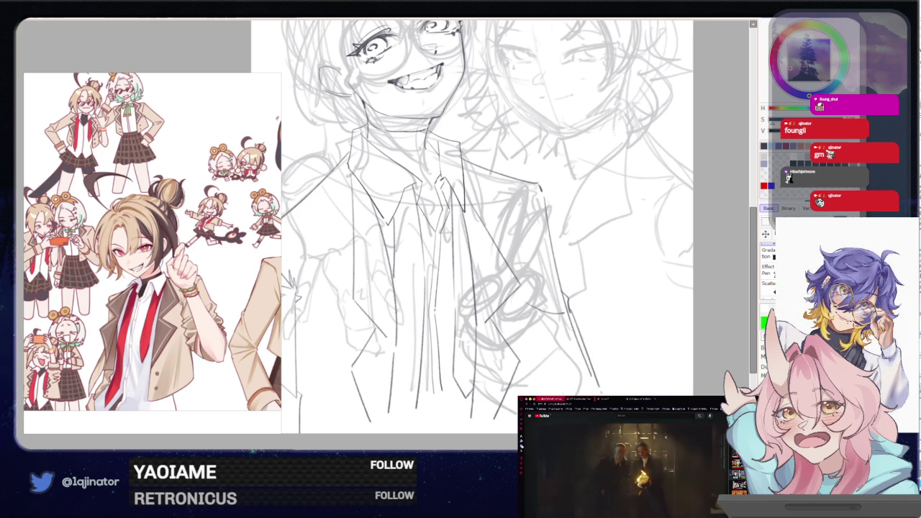
pyautogui.hotkey('ctrl', 'z')
pyautogui.moveTo(561, 295); pyautogui.dragTo(600, 389)
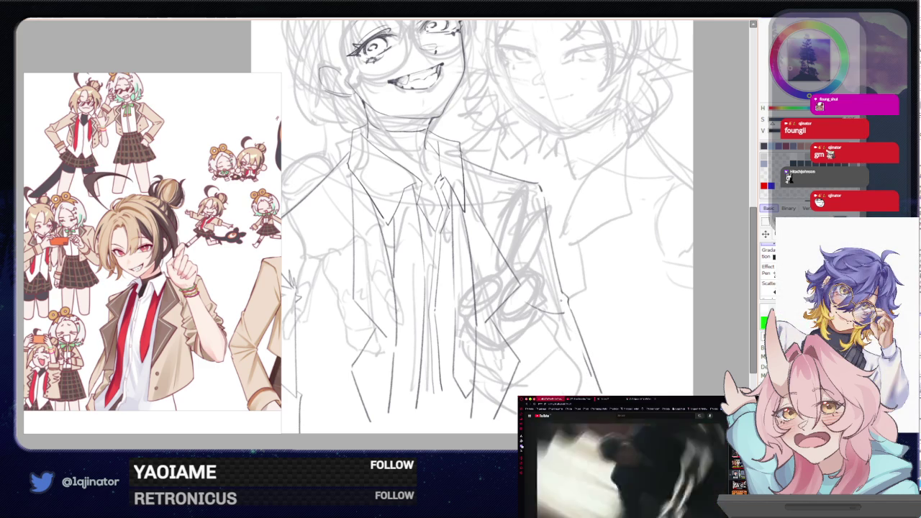
pyautogui.hotkey('ctrl', 'z')
pyautogui.moveTo(562, 313); pyautogui.dragTo(601, 392)
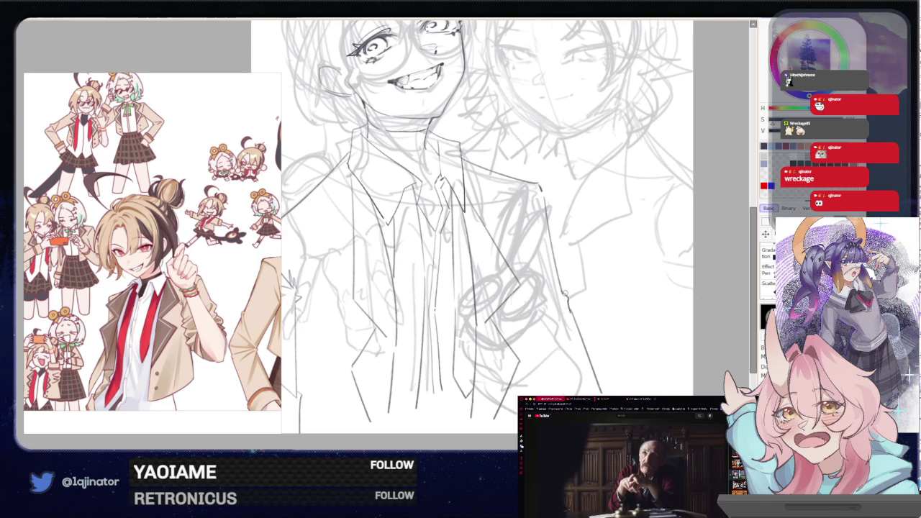
# Erase the long jacket edge line and draw a new right jacket edge
pyautogui.moveTo(565, 294); pyautogui.dragTo(601, 394)
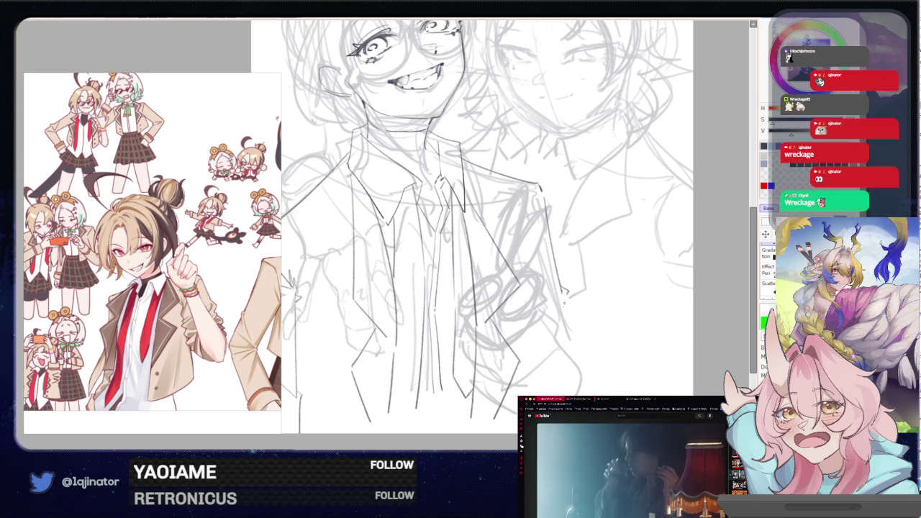
pyautogui.scroll(-2, 475, 227)
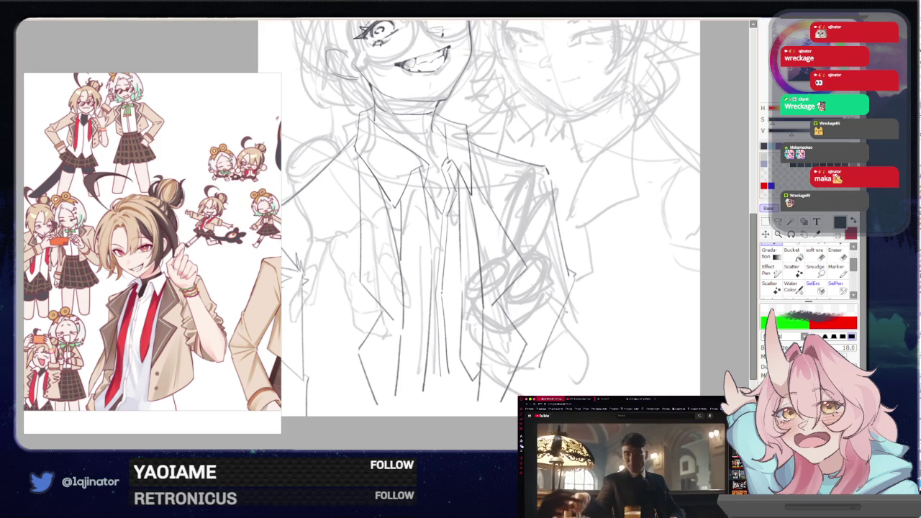
pyautogui.moveTo(572, 288); pyautogui.dragTo(581, 394)
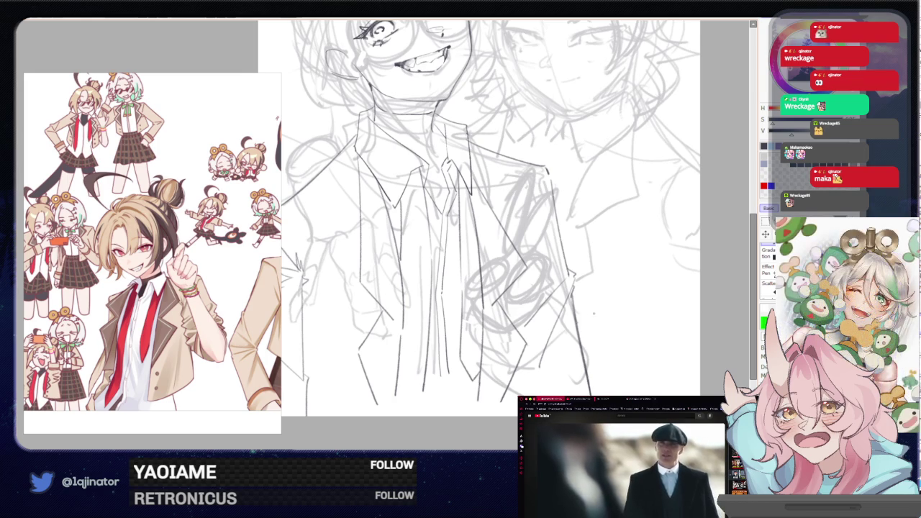
# Pan and zoom to frame the glasses character's face
pyautogui.moveTo(547, 332); pyautogui.dragTo(563, 349)
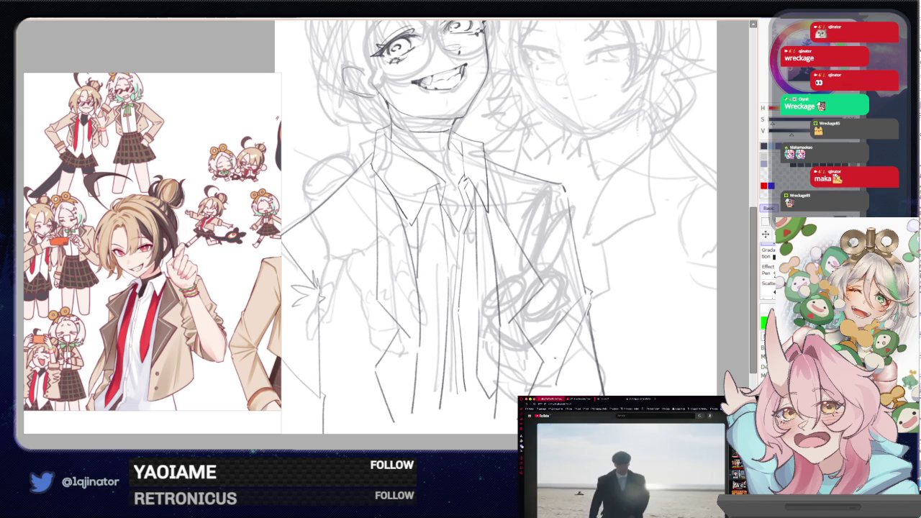
pyautogui.moveTo(656, 326); pyautogui.dragTo(637, 319)
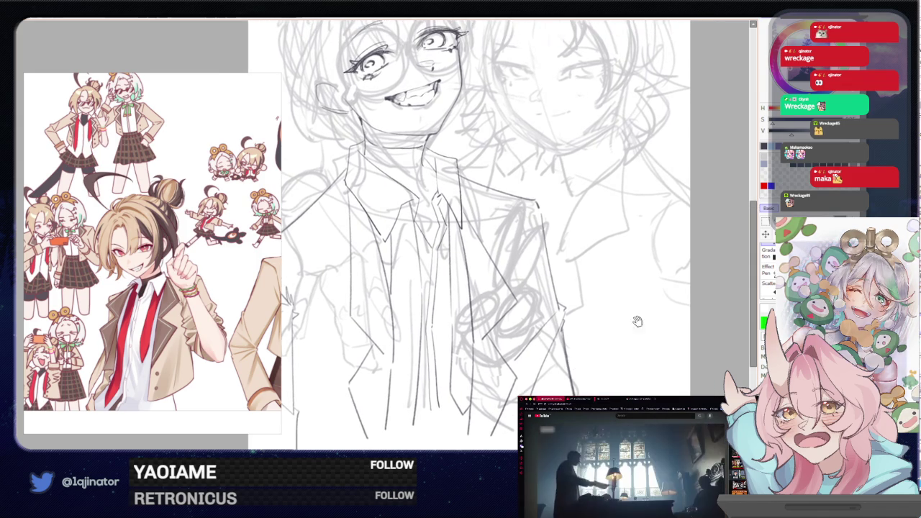
pyautogui.moveTo(640, 285); pyautogui.dragTo(654, 324)
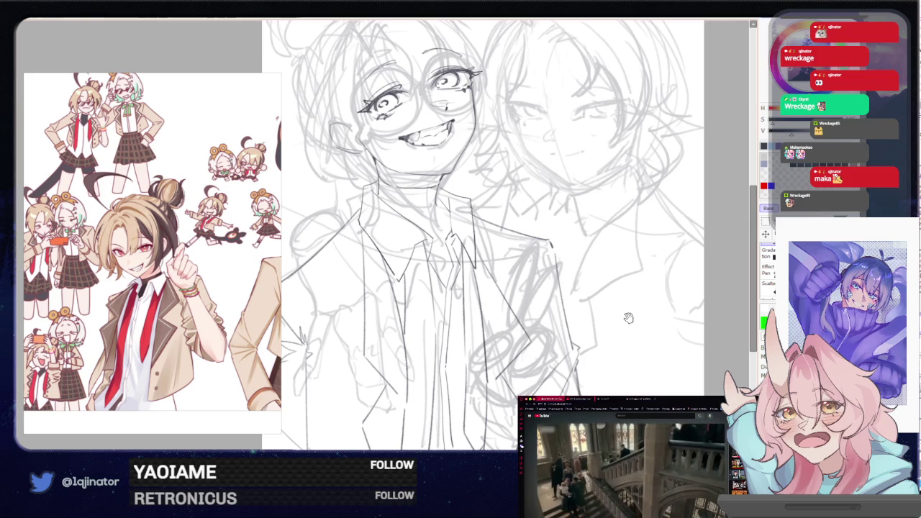
pyautogui.moveTo(610, 320); pyautogui.dragTo(629, 369)
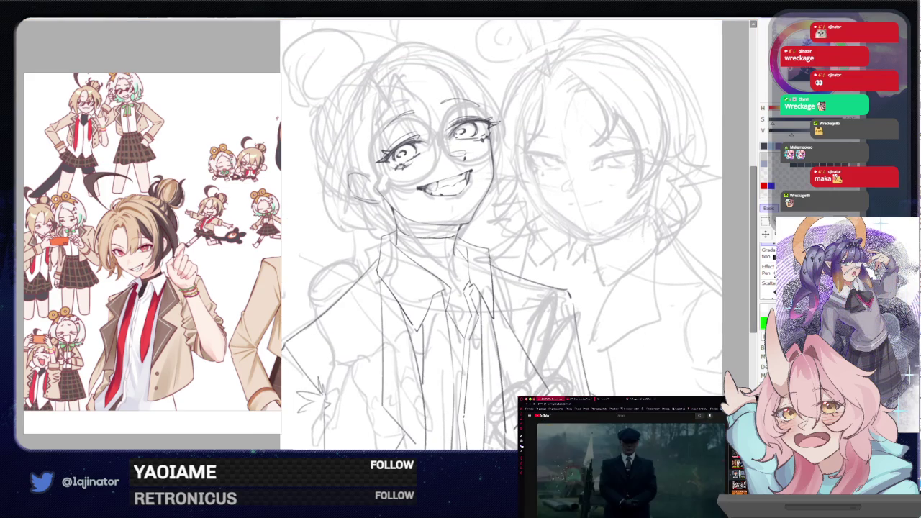
pyautogui.scroll(2, 467, 216)
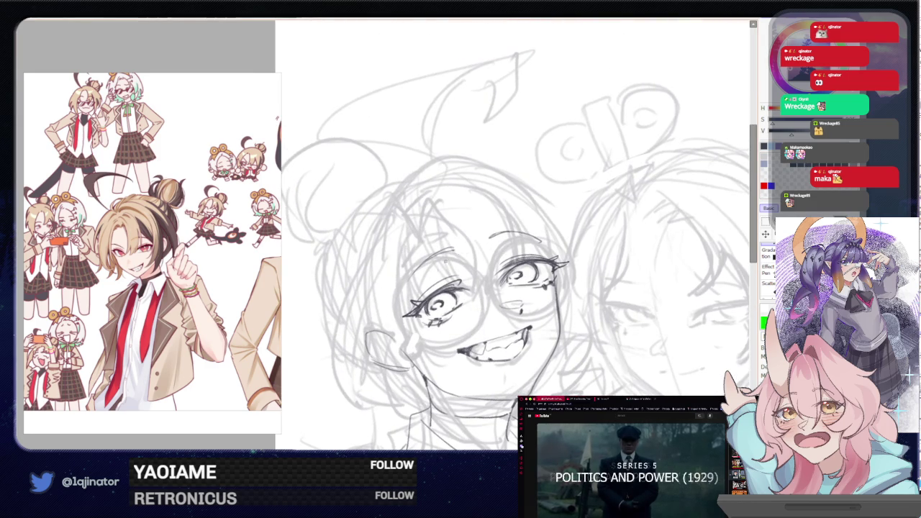
# Draw the round lens around the left eye and resize it twice to fit
pyautogui.moveTo(440, 256)
pyautogui.mouseDown()
pyautogui.moveTo(410, 339)
pyautogui.moveTo(474, 285)
pyautogui.moveTo(436, 253)
pyautogui.moveTo(480, 281)
pyautogui.moveTo(480, 295)
pyautogui.moveTo(480, 287)
pyautogui.mouseUp()
pyautogui.hotkey('ctrl', 'z')
pyautogui.hotkey('ctrl', 'z')
pyautogui.hotkey('ctrl', 'z')
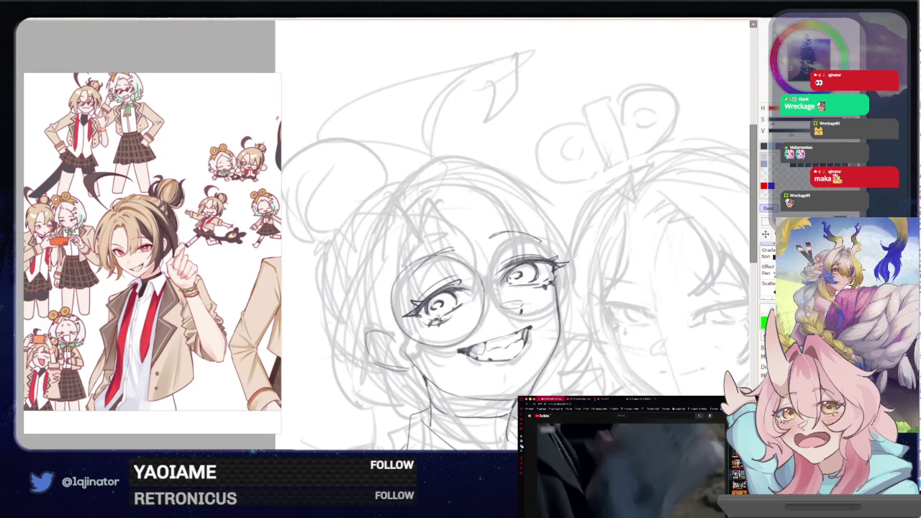
pyautogui.hotkey('ctrl', 't')
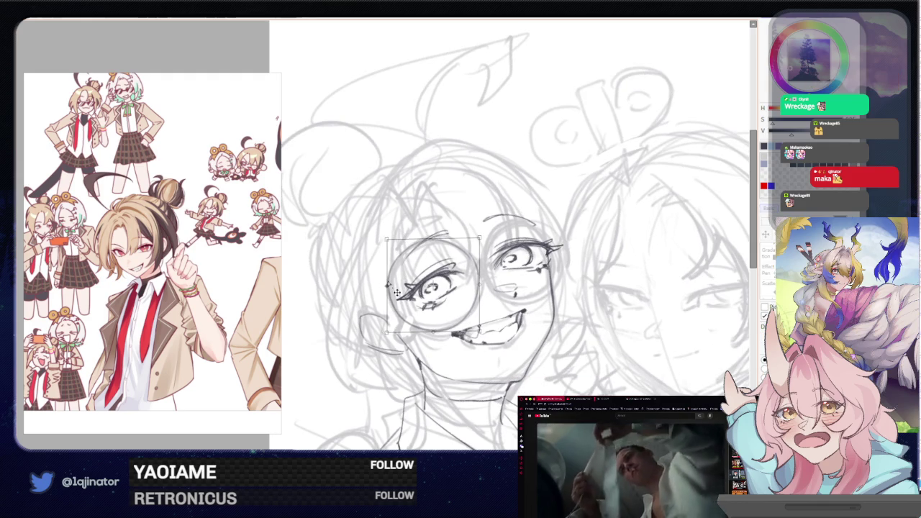
pyautogui.moveTo(484, 339); pyautogui.dragTo(492, 336)
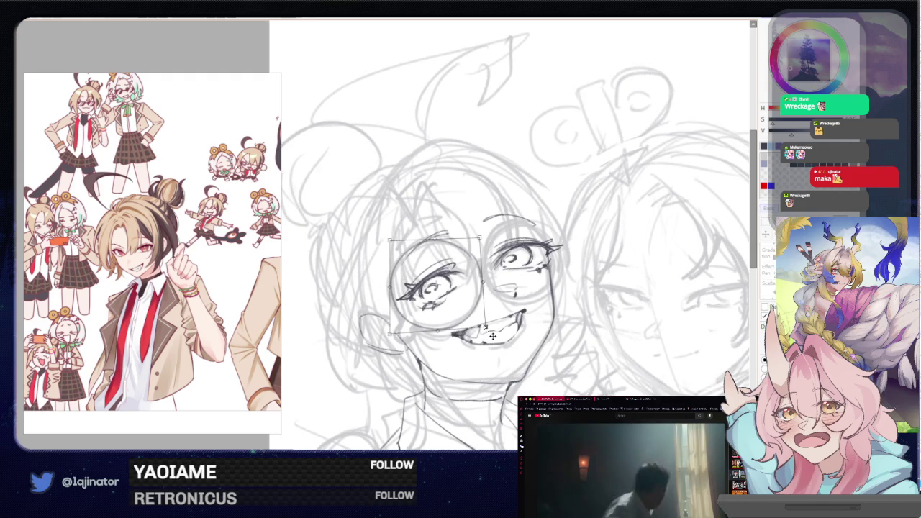
pyautogui.press('Return')
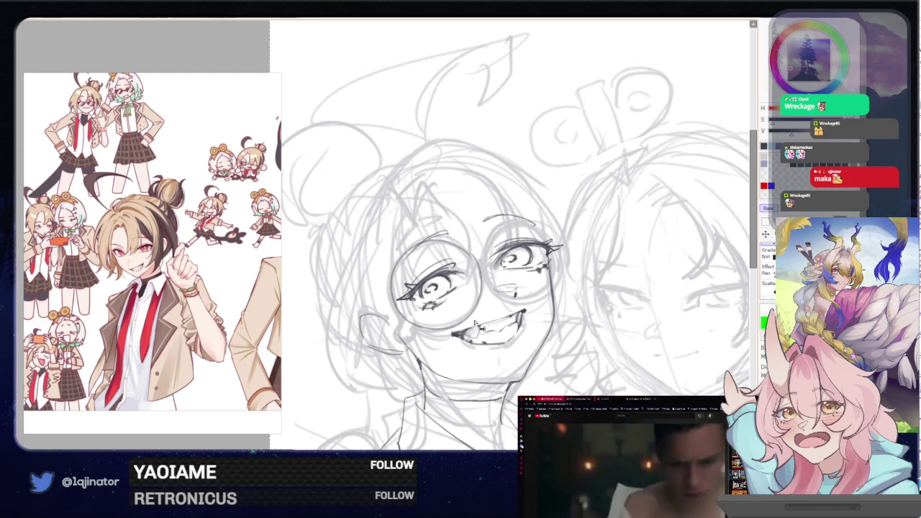
pyautogui.hotkey('ctrl', 't')
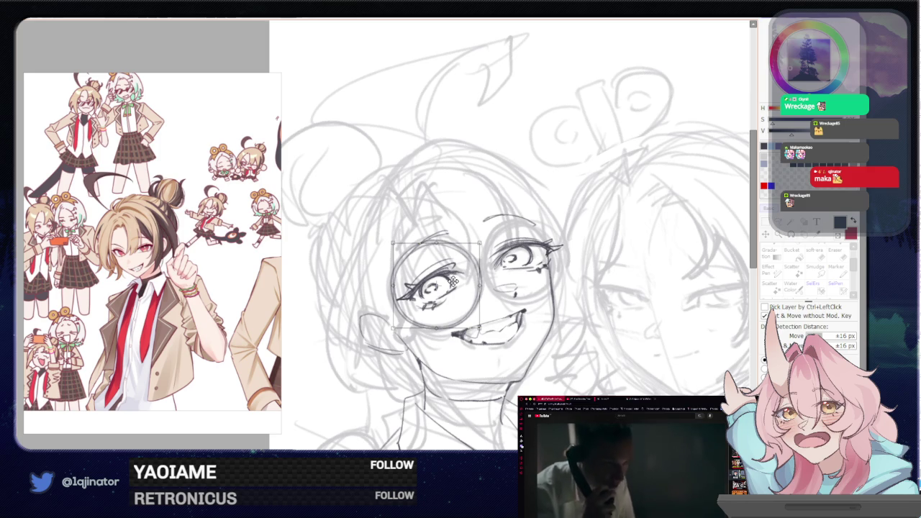
pyautogui.press('Return')
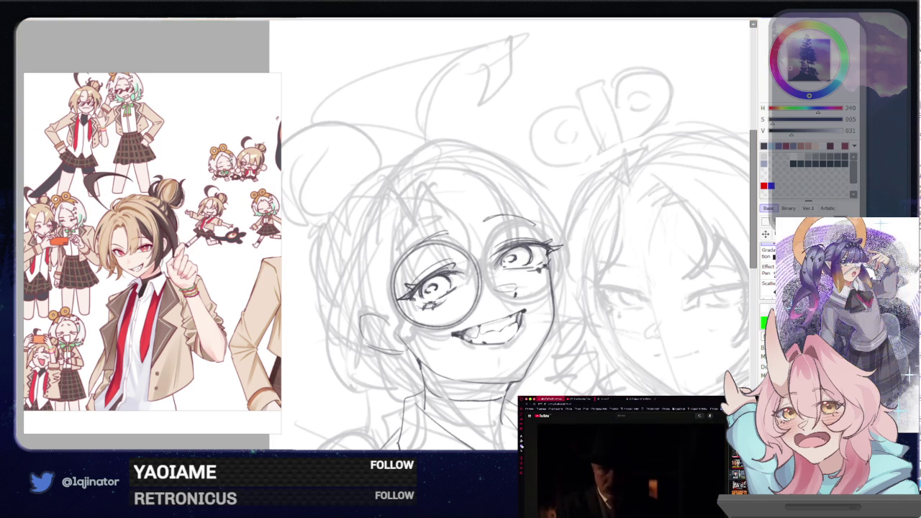
# Duplicate the left lens and move the copy over the right eye
pyautogui.hotkey('ctrl', 'z')
pyautogui.hotkey('ctrl', 'y')
pyautogui.hotkey('ctrl', 'y')
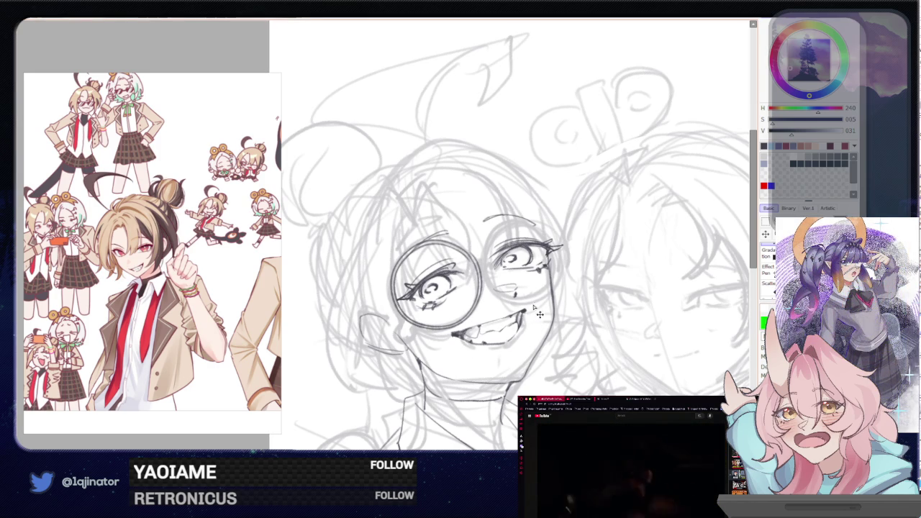
pyautogui.hotkey('ctrl', 't')
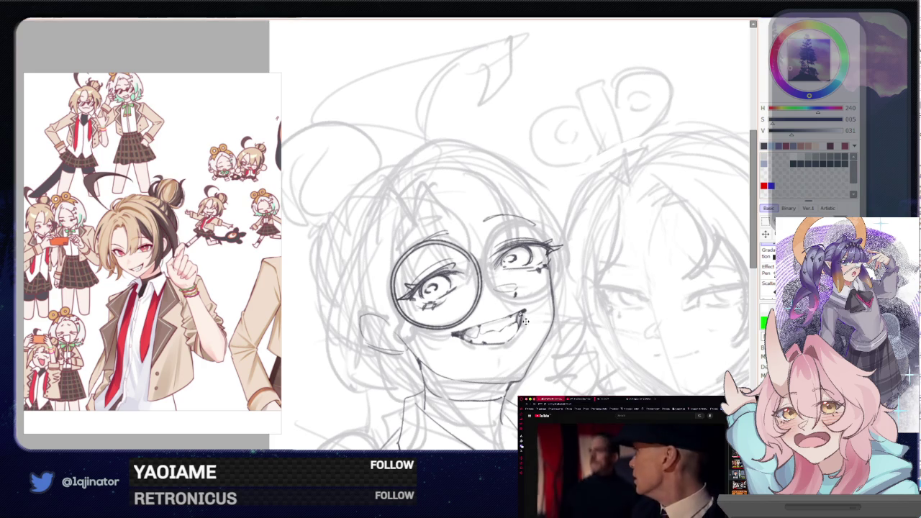
pyautogui.moveTo(471, 296); pyautogui.dragTo(527, 269)
pyautogui.press('Return')
# Reshape the left lens, then move and rescale both lenses together with the eyes
pyautogui.hotkey('ctrl', 't')
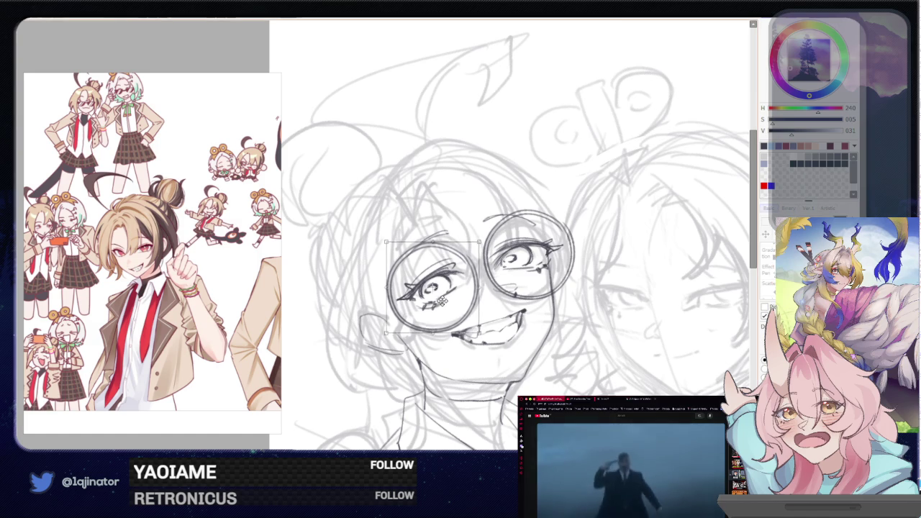
pyautogui.press('Return')
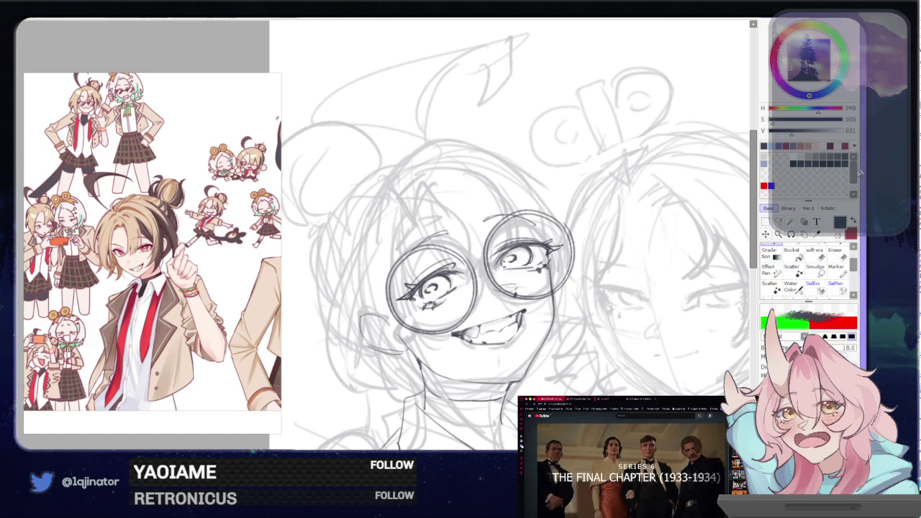
pyautogui.scroll(2, 530, 263)
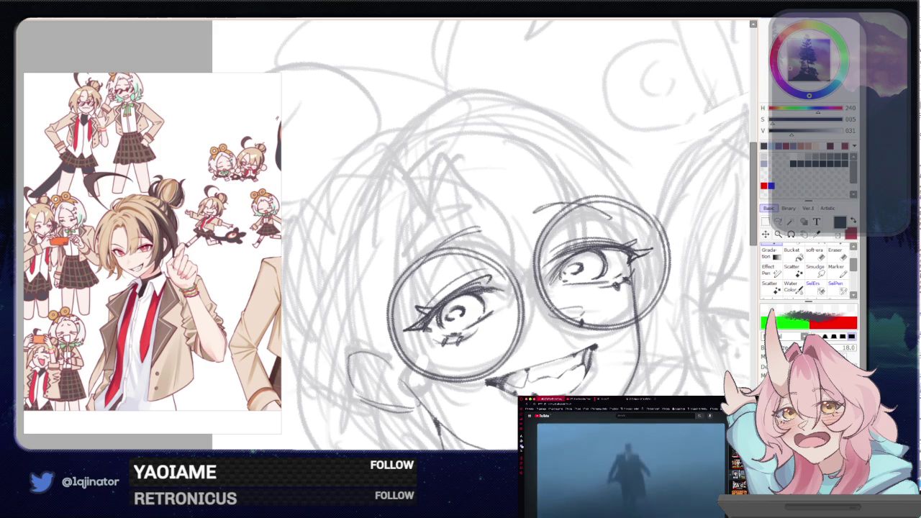
pyautogui.hotkey('ctrl', 't')
pyautogui.moveTo(568, 296); pyautogui.dragTo(588, 307)
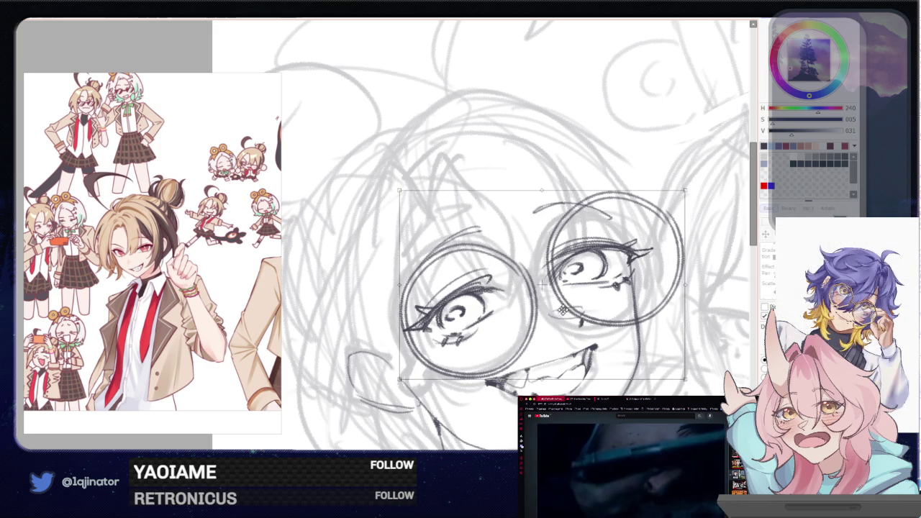
pyautogui.moveTo(563, 309)
pyautogui.mouseDown()
pyautogui.moveTo(619, 284)
pyautogui.moveTo(696, 285)
pyautogui.mouseUp()
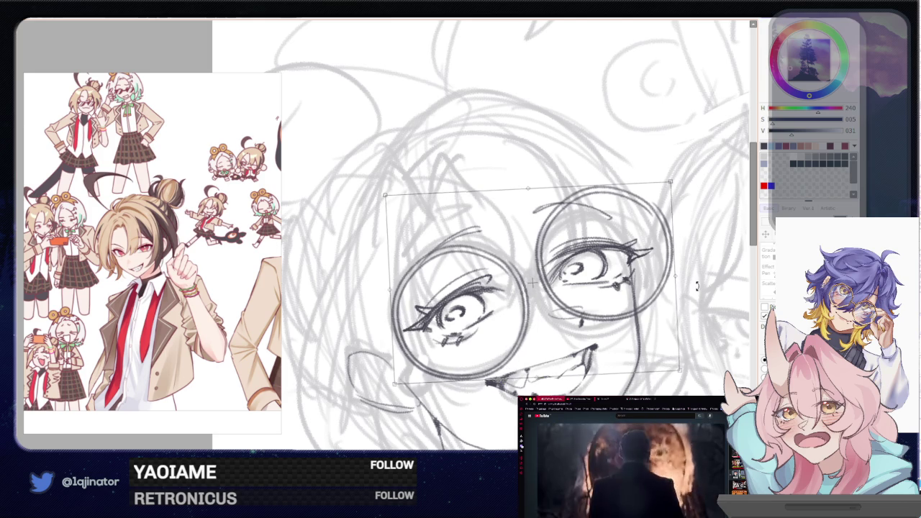
pyautogui.press('Return')
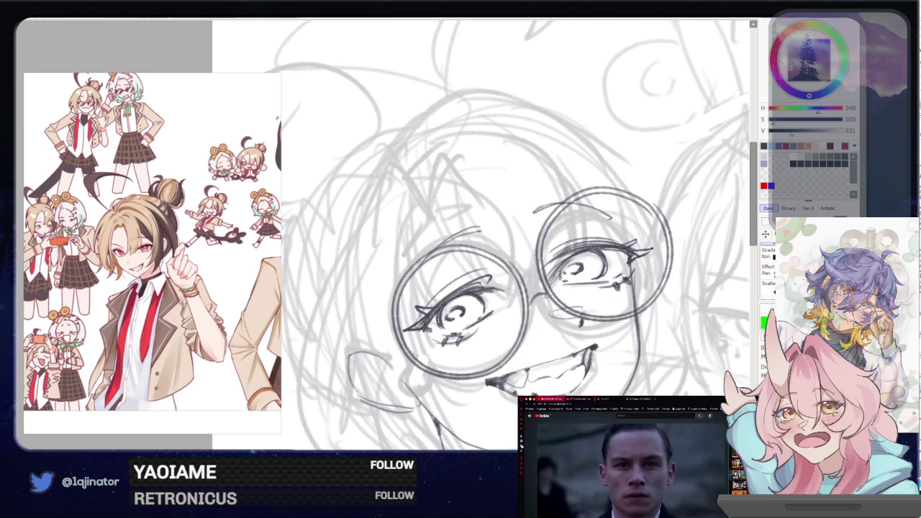
# Draw the bridge joining the two lenses
pyautogui.moveTo(531, 307); pyautogui.dragTo(550, 297)
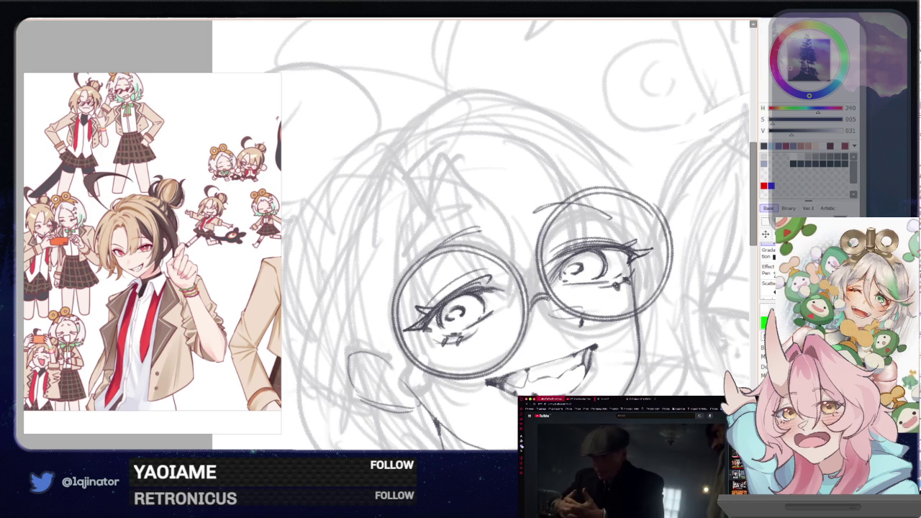
pyautogui.moveTo(450, 358); pyautogui.dragTo(513, 308)
pyautogui.moveTo(437, 346); pyautogui.dragTo(403, 302)
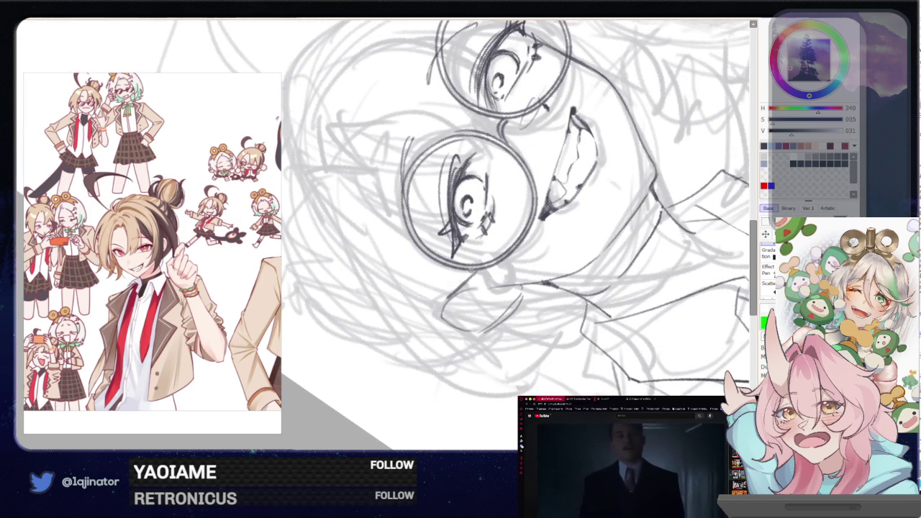
pyautogui.moveTo(446, 294)
pyautogui.mouseDown()
pyautogui.moveTo(440, 366)
pyautogui.moveTo(518, 286)
pyautogui.mouseUp()
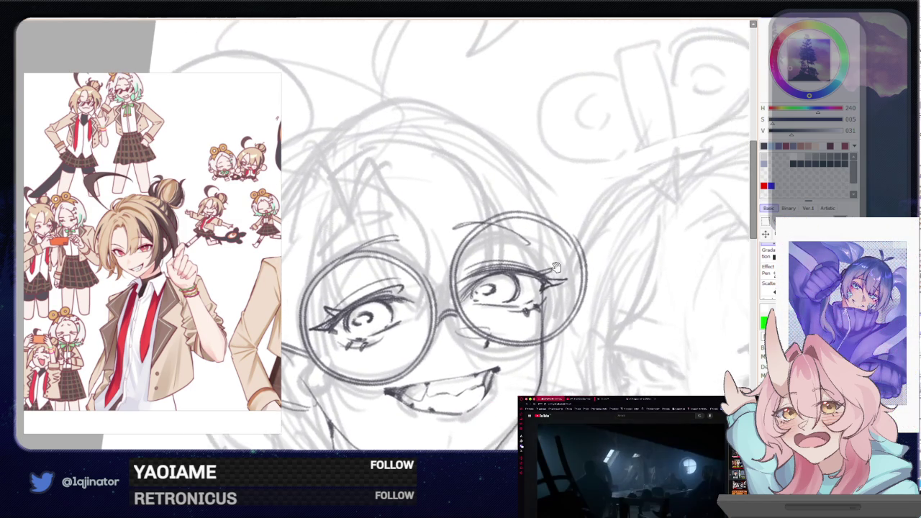
pyautogui.moveTo(565, 261); pyautogui.dragTo(597, 279)
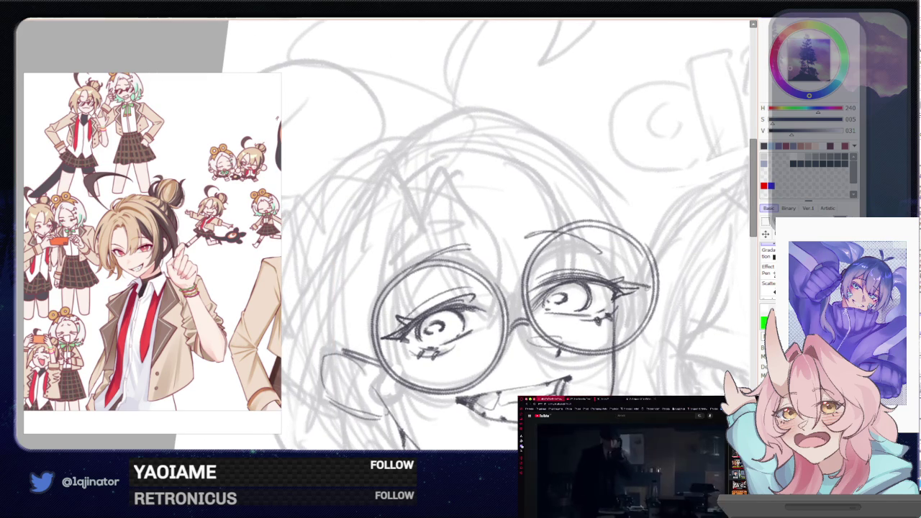
pyautogui.moveTo(556, 340); pyautogui.dragTo(561, 308)
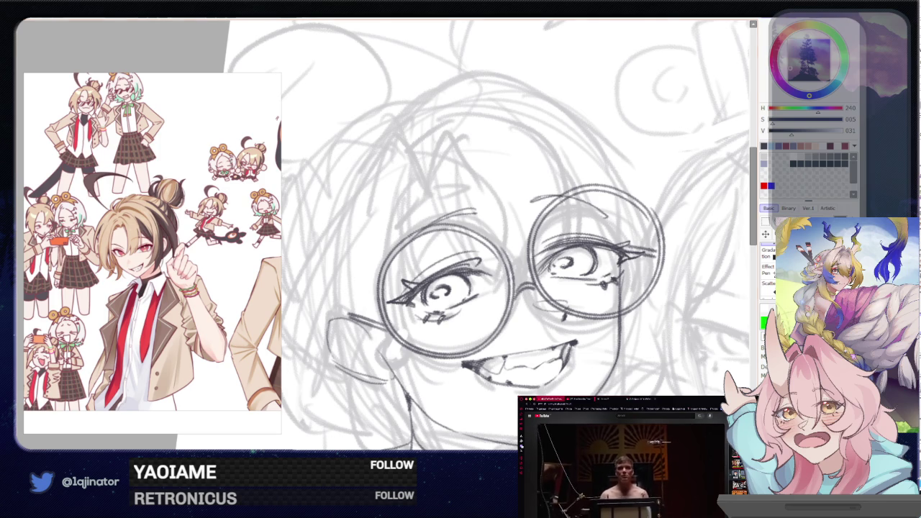
pyautogui.scroll(-2, 469, 389)
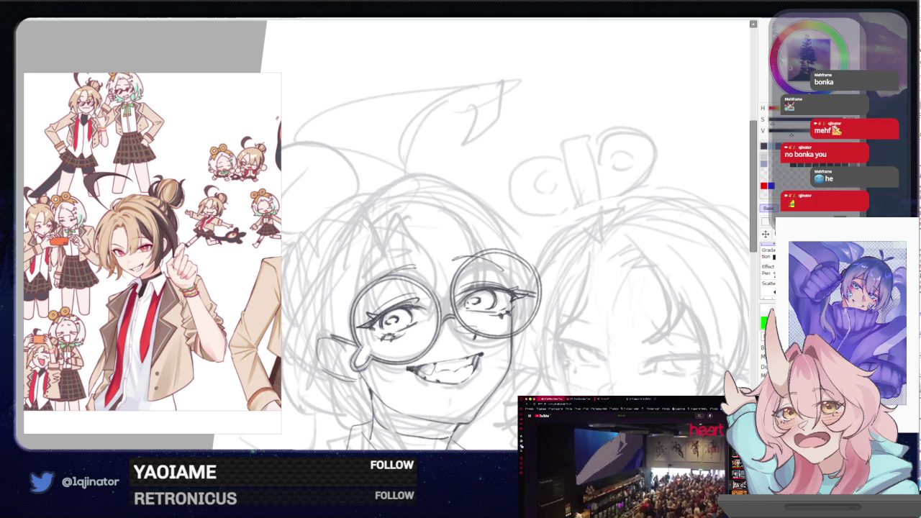
# Fit the page in view, test a hair stroke, and rotate the canvas slightly clockwise
pyautogui.moveTo(431, 395)
pyautogui.mouseDown()
pyautogui.moveTo(452, 346)
pyautogui.moveTo(429, 359)
pyautogui.mouseUp()
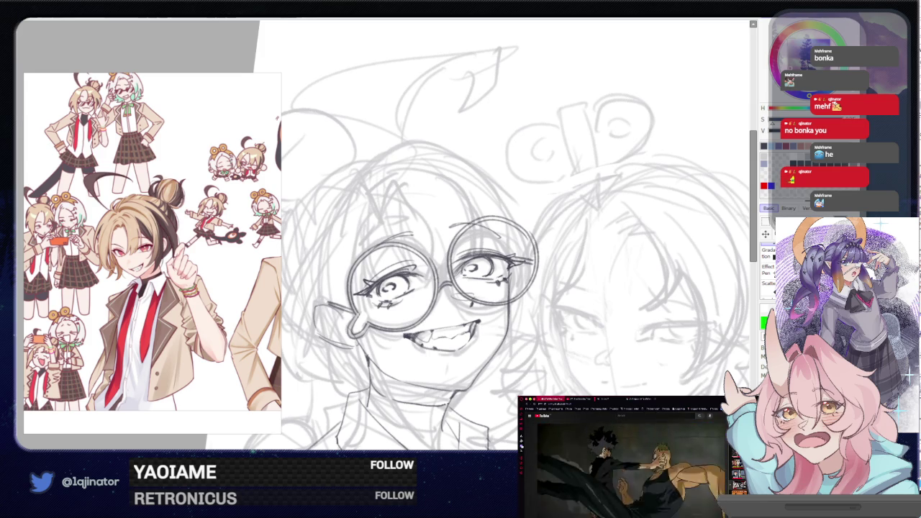
pyautogui.hotkey('ctrl', '0')
pyautogui.scroll(3, 431, 237)
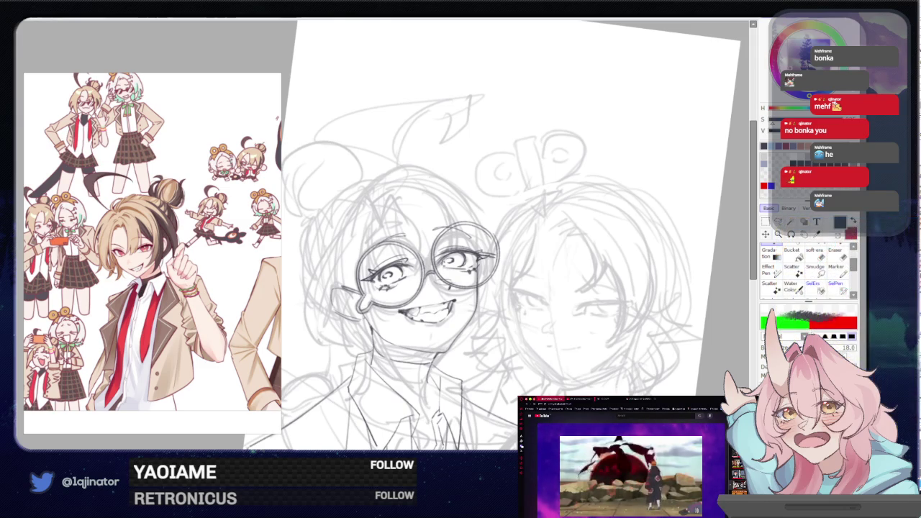
pyautogui.scroll(1, 478, 336)
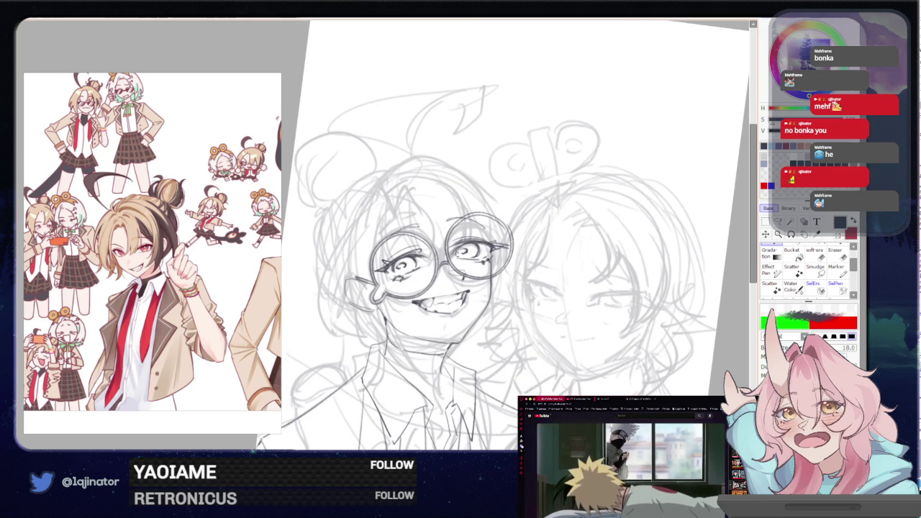
pyautogui.moveTo(384, 191); pyautogui.dragTo(392, 218)
pyautogui.hotkey('ctrl', 'z')
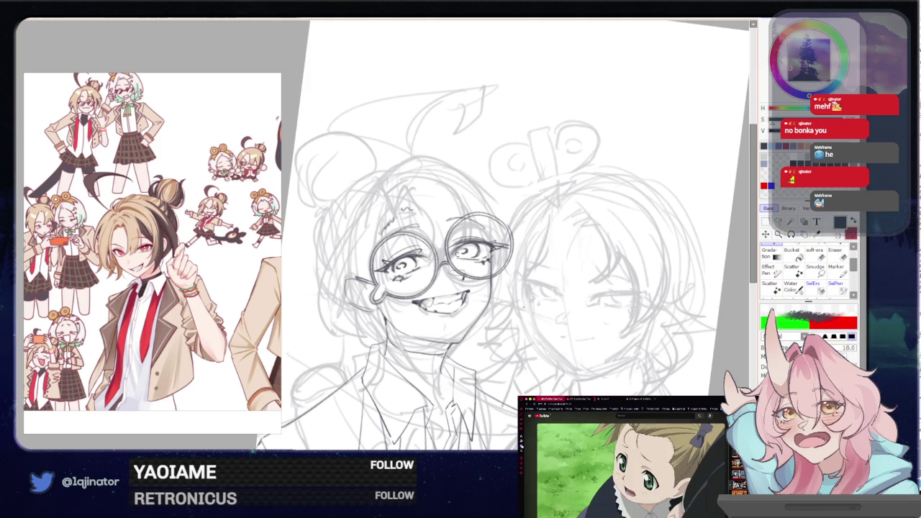
pyautogui.press('End')
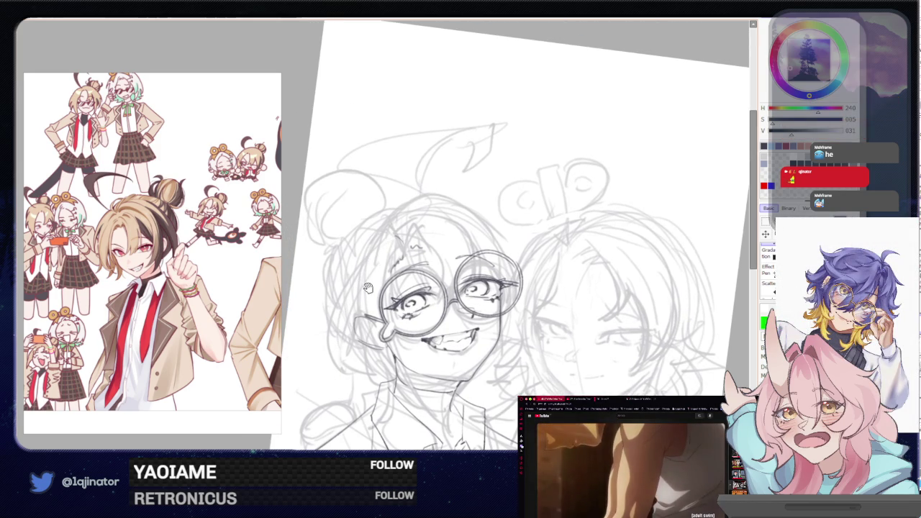
# Ink a line down the face below the glasses, undoing and redoing it
pyautogui.scroll(-1, 518, 237)
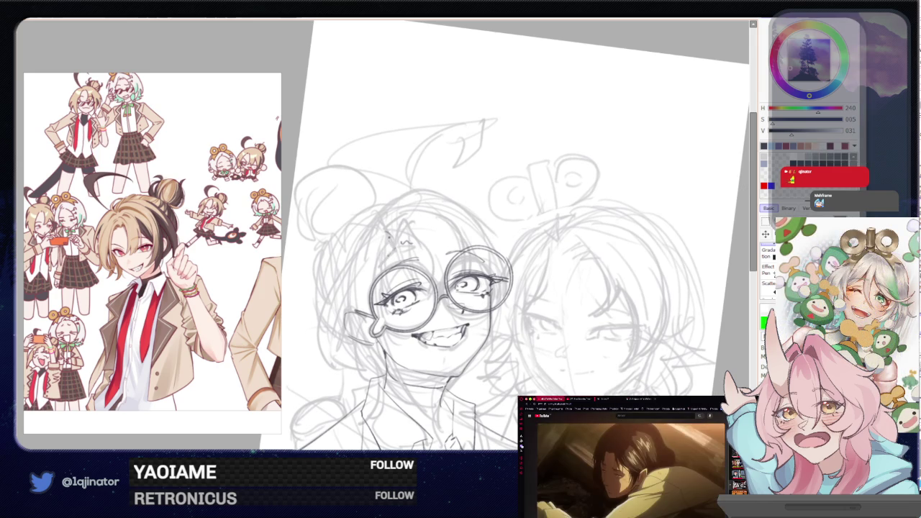
pyautogui.moveTo(383, 228); pyautogui.dragTo(404, 337)
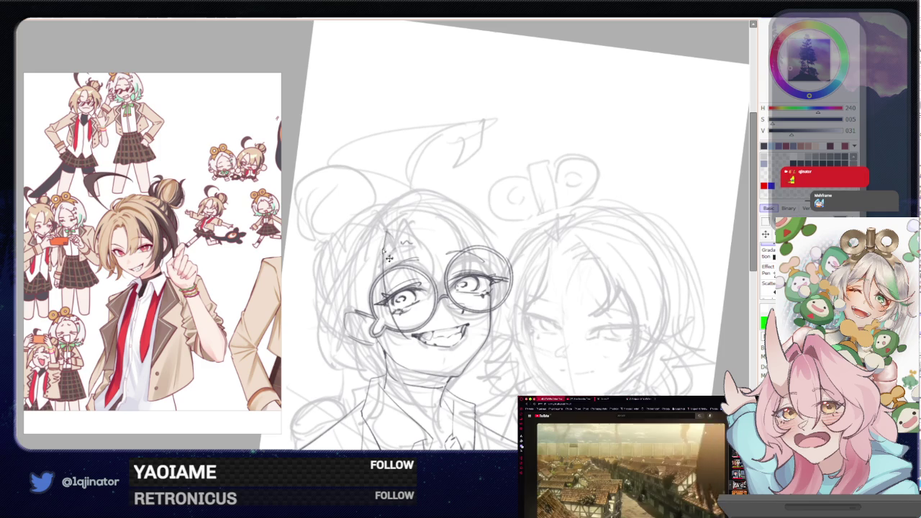
pyautogui.hotkey('ctrl', 'z')
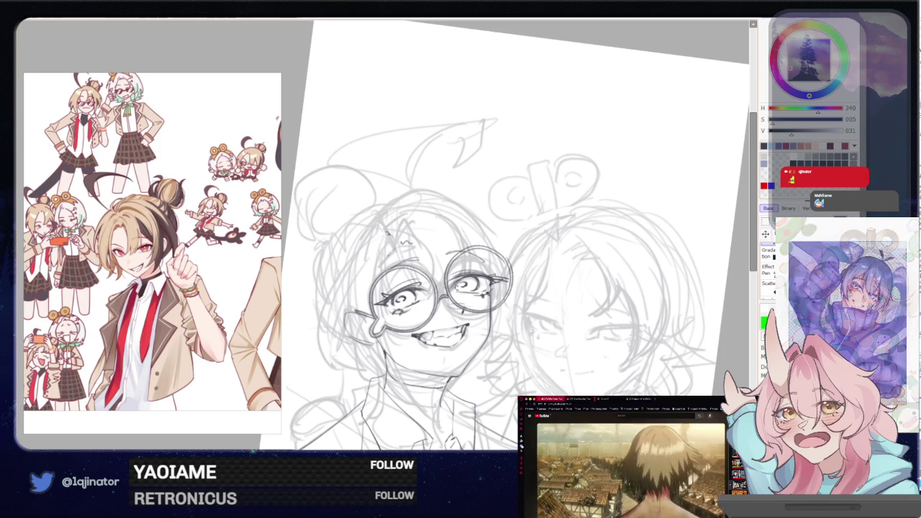
pyautogui.hotkey('ctrl', 'z')
pyautogui.moveTo(385, 230); pyautogui.dragTo(420, 319)
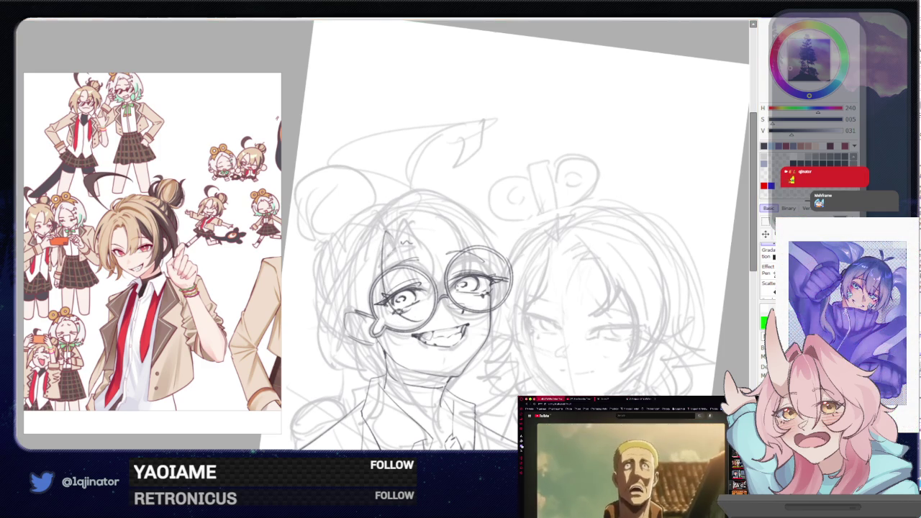
pyautogui.hotkey('ctrl', 'z')
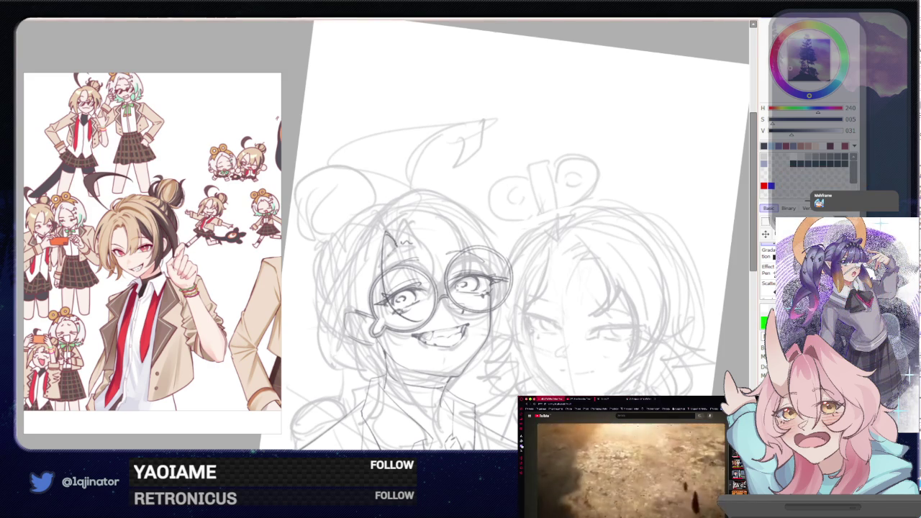
pyautogui.hotkey('ctrl', 'y')
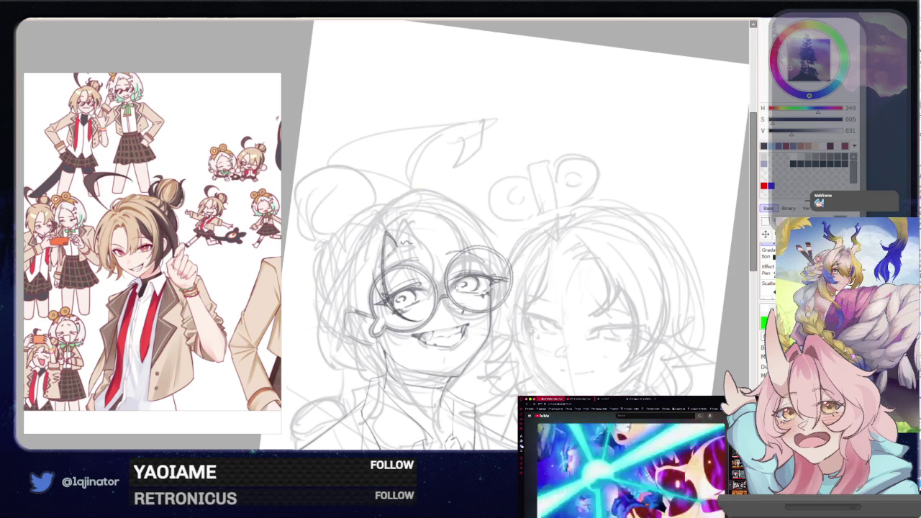
# Ink the left edge of the face, redrawing it until it looks right
pyautogui.moveTo(387, 327)
pyautogui.mouseDown()
pyautogui.moveTo(383, 287)
pyautogui.moveTo(415, 344)
pyautogui.mouseUp()
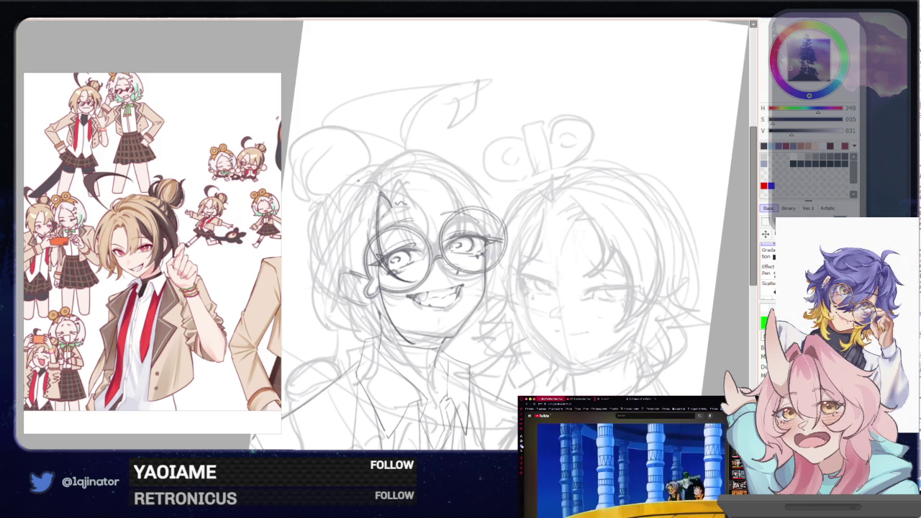
pyautogui.moveTo(363, 205); pyautogui.dragTo(338, 353)
pyautogui.hotkey('ctrl', 'z')
pyautogui.moveTo(363, 183); pyautogui.dragTo(344, 279)
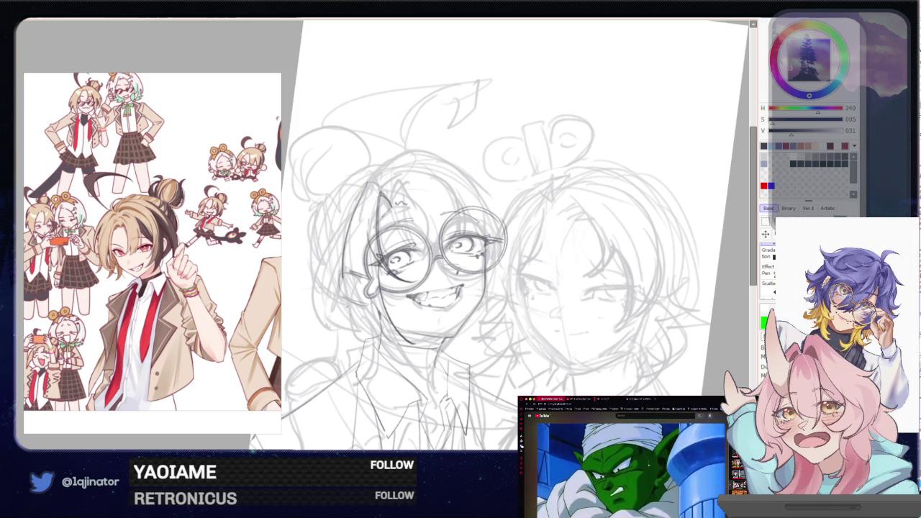
pyautogui.hotkey('ctrl', 'z')
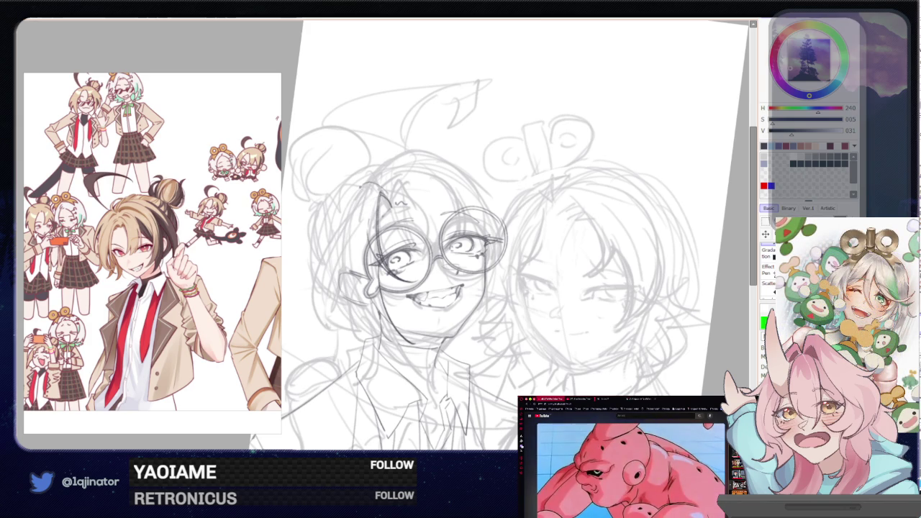
pyautogui.moveTo(353, 202); pyautogui.dragTo(344, 282)
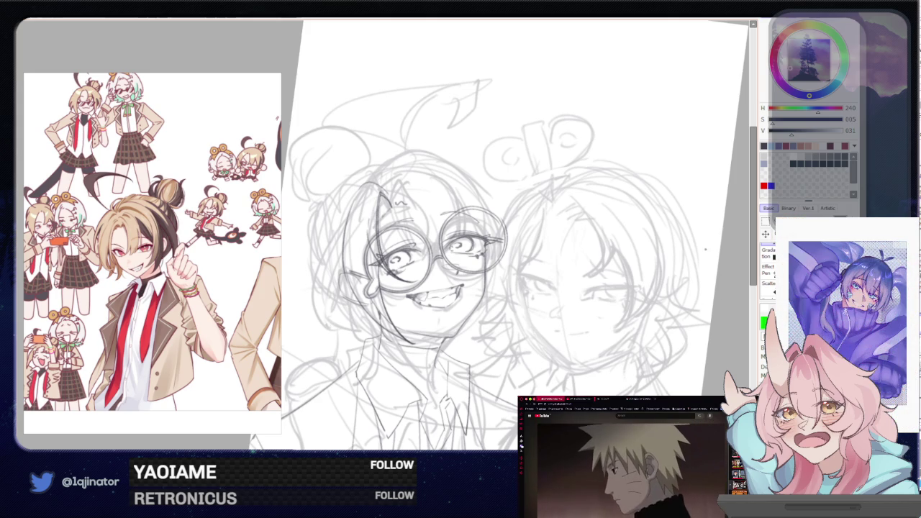
pyautogui.moveTo(407, 271); pyautogui.dragTo(406, 305)
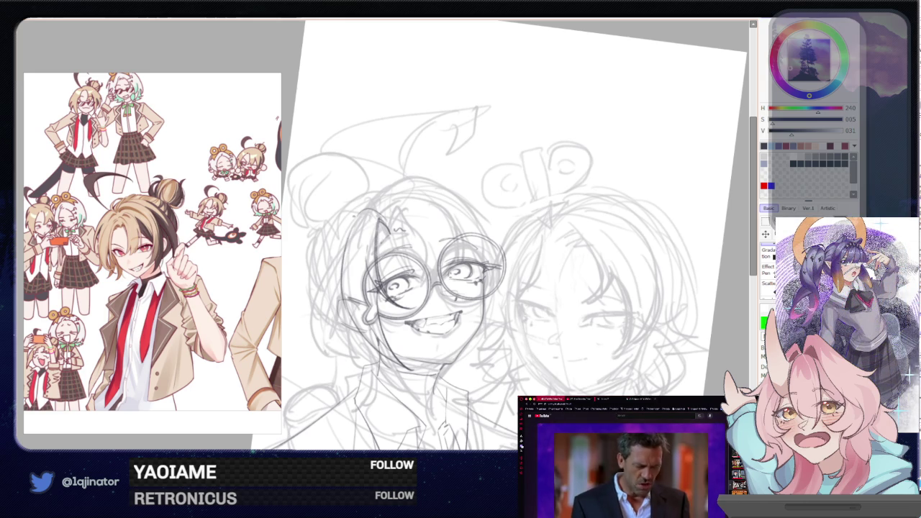
# Ink the hair line down the face's left side, undo it, then redraw it darker
pyautogui.moveTo(348, 230); pyautogui.dragTo(322, 336)
pyautogui.moveTo(359, 210); pyautogui.dragTo(318, 358)
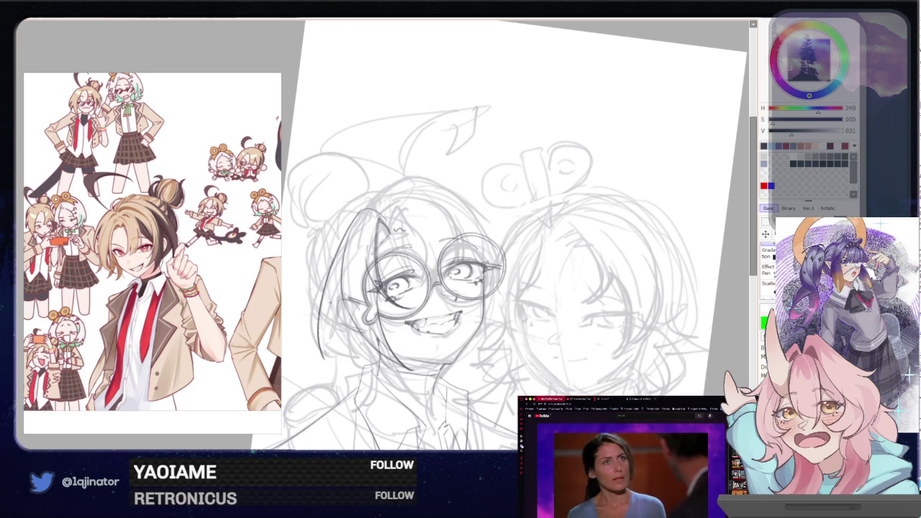
pyautogui.moveTo(340, 293); pyautogui.dragTo(320, 354)
pyautogui.hotkey('ctrl', 'z')
pyautogui.hotkey('ctrl', 'z')
pyautogui.moveTo(359, 211); pyautogui.dragTo(318, 357)
pyautogui.moveTo(339, 285); pyautogui.dragTo(323, 357)
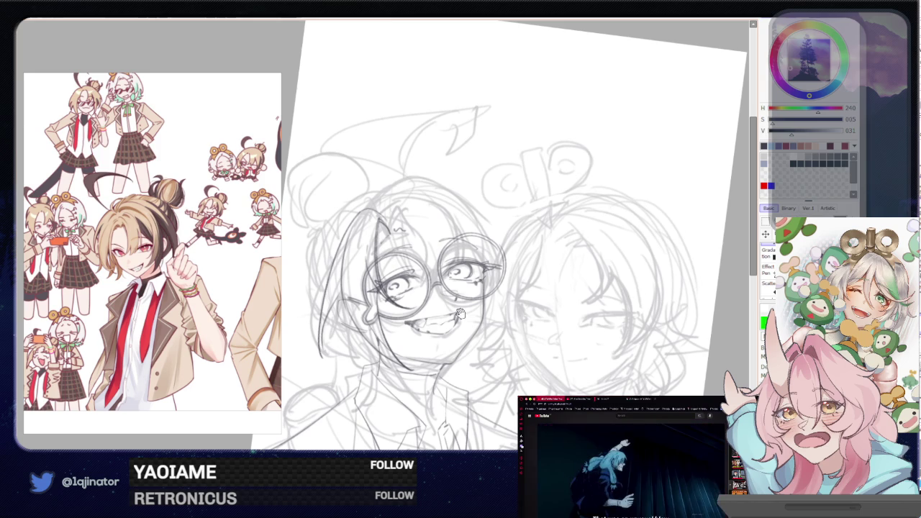
pyautogui.moveTo(503, 251); pyautogui.dragTo(511, 272)
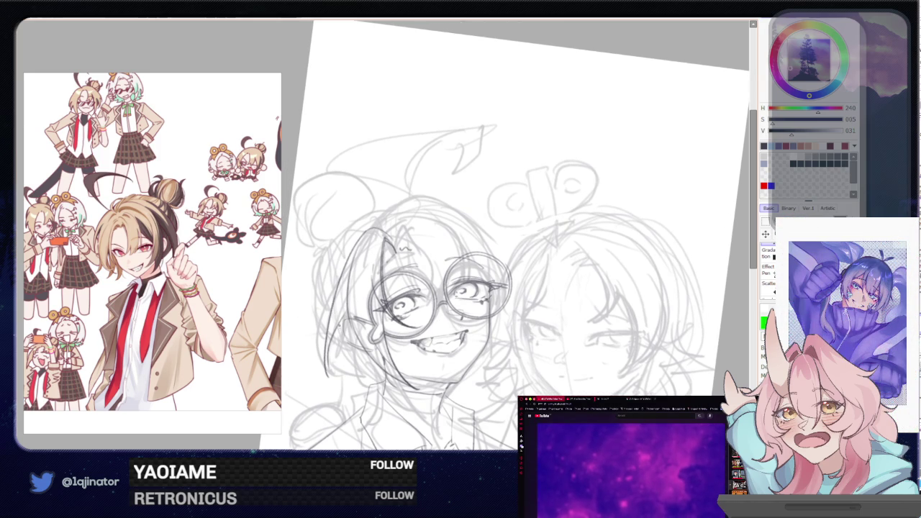
pyautogui.moveTo(363, 238); pyautogui.dragTo(341, 385)
pyautogui.hotkey('ctrl', 'z')
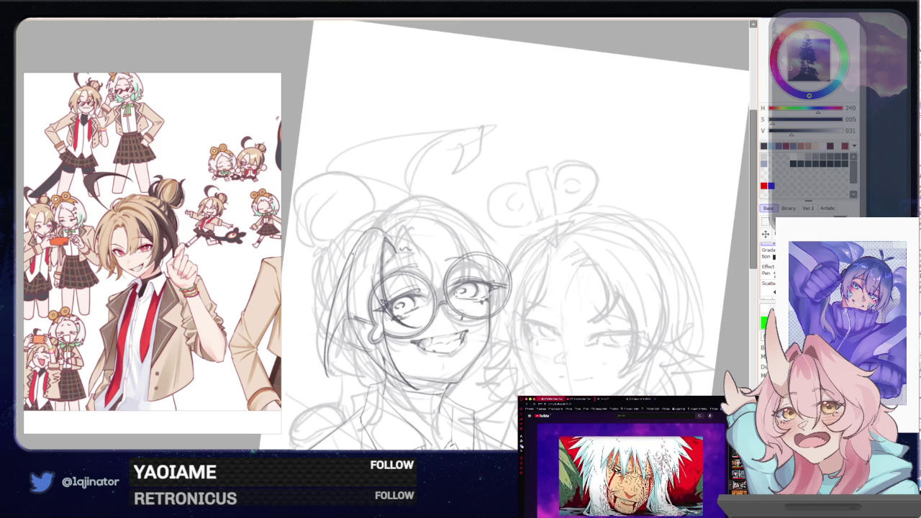
pyautogui.moveTo(359, 240); pyautogui.dragTo(338, 384)
pyautogui.hotkey('ctrl', 'z')
pyautogui.moveTo(363, 252)
pyautogui.mouseDown()
pyautogui.moveTo(344, 360)
pyautogui.moveTo(403, 370)
pyautogui.mouseUp()
pyautogui.hotkey('ctrl', 'z')
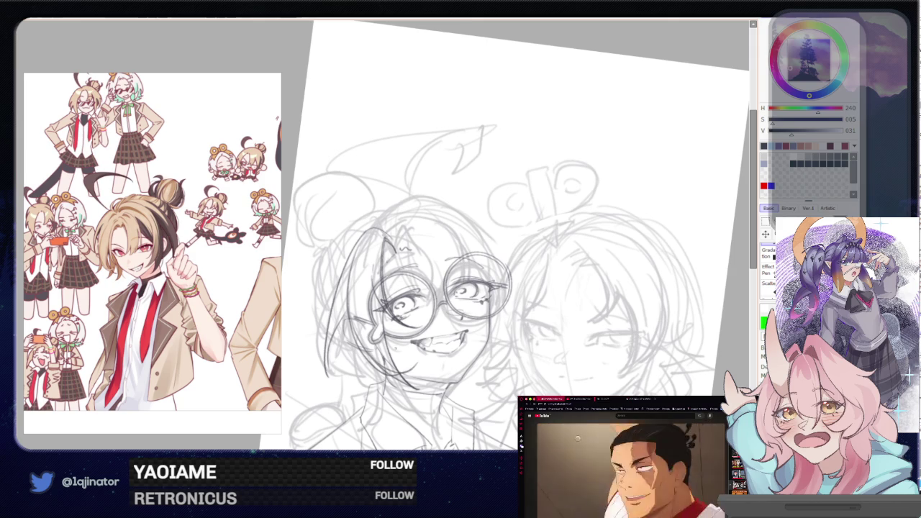
pyautogui.moveTo(421, 328)
pyautogui.mouseDown()
pyautogui.moveTo(395, 295)
pyautogui.moveTo(402, 339)
pyautogui.mouseUp()
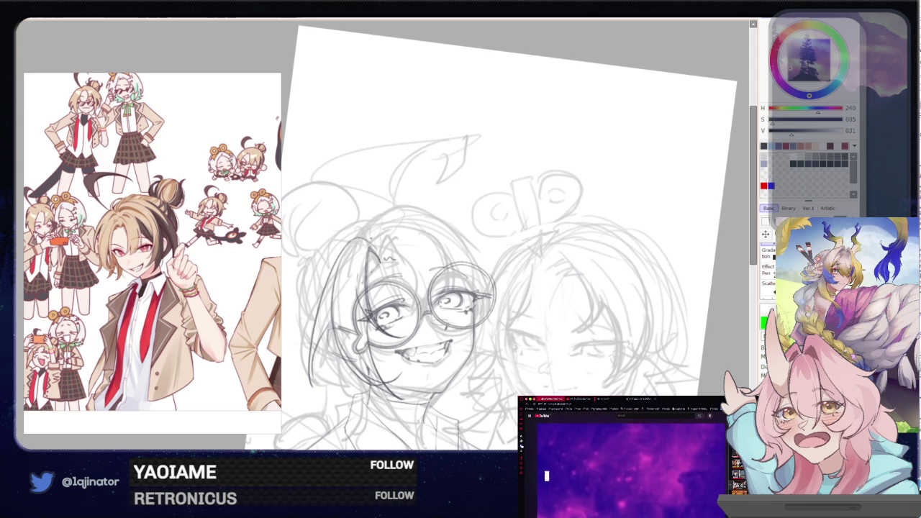
pyautogui.moveTo(365, 243); pyautogui.dragTo(420, 244)
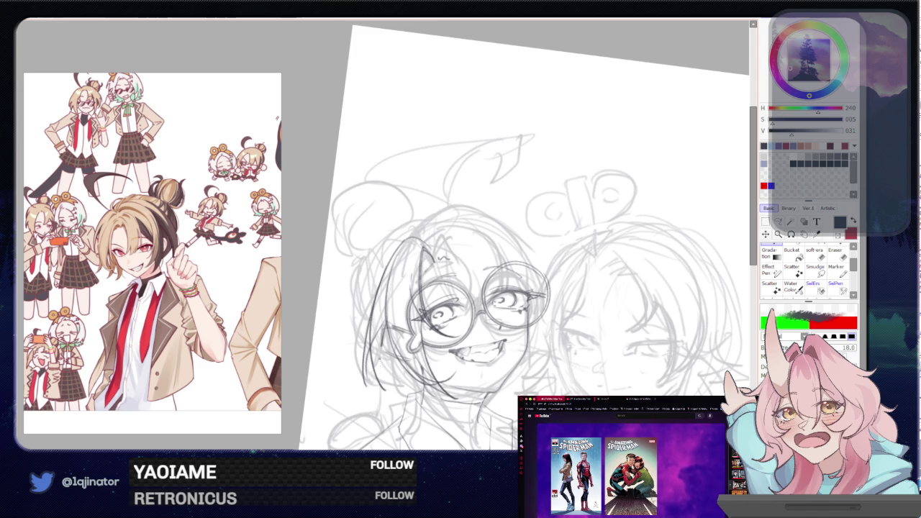
# Revert an eraser pass on the face outline and ink the left cheek and hair line
pyautogui.press('e')
pyautogui.moveTo(367, 391); pyautogui.dragTo(363, 312)
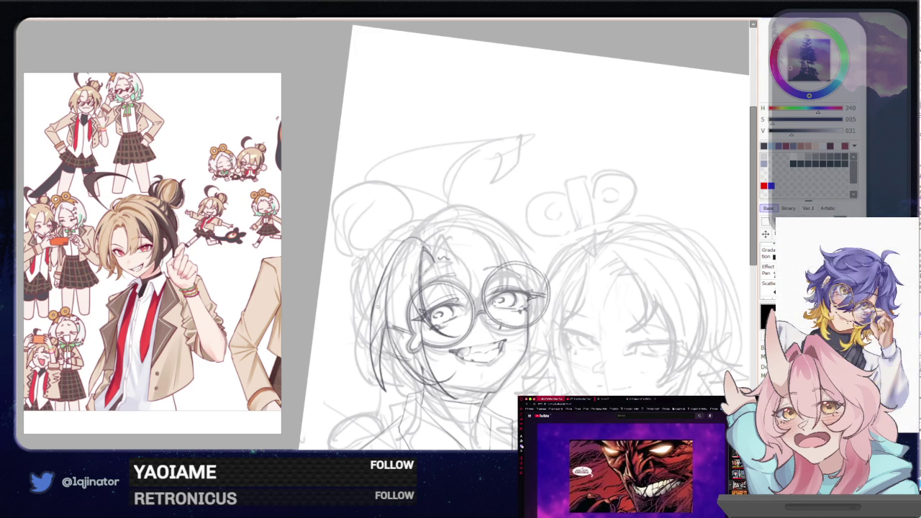
pyautogui.hotkey('ctrl', 'z')
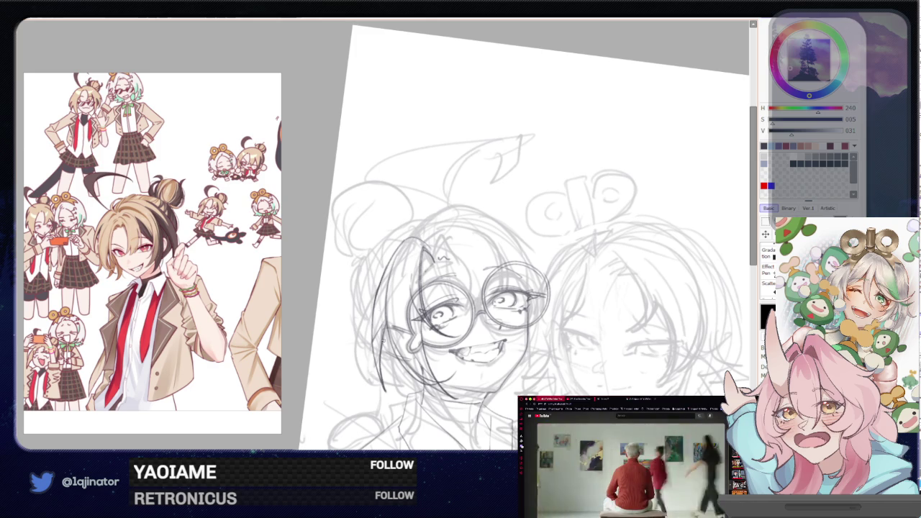
pyautogui.moveTo(380, 324); pyautogui.dragTo(393, 395)
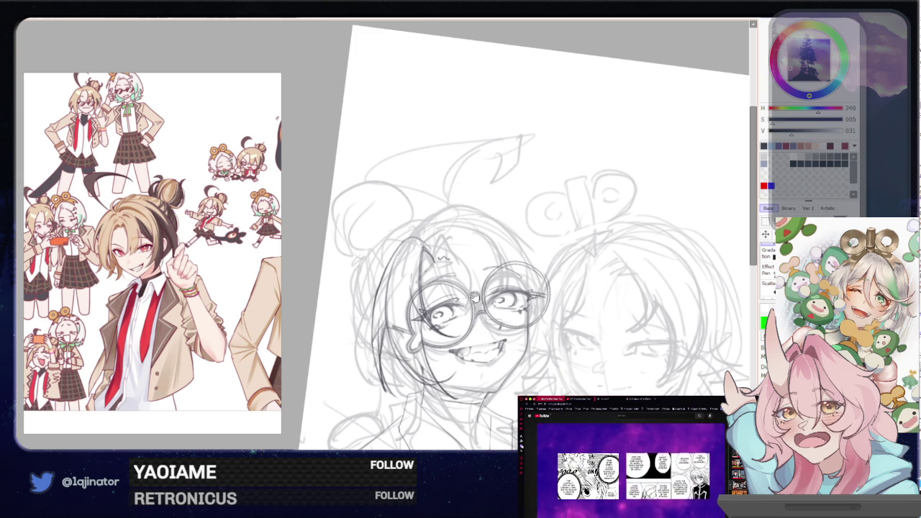
pyautogui.moveTo(473, 297); pyautogui.dragTo(389, 275)
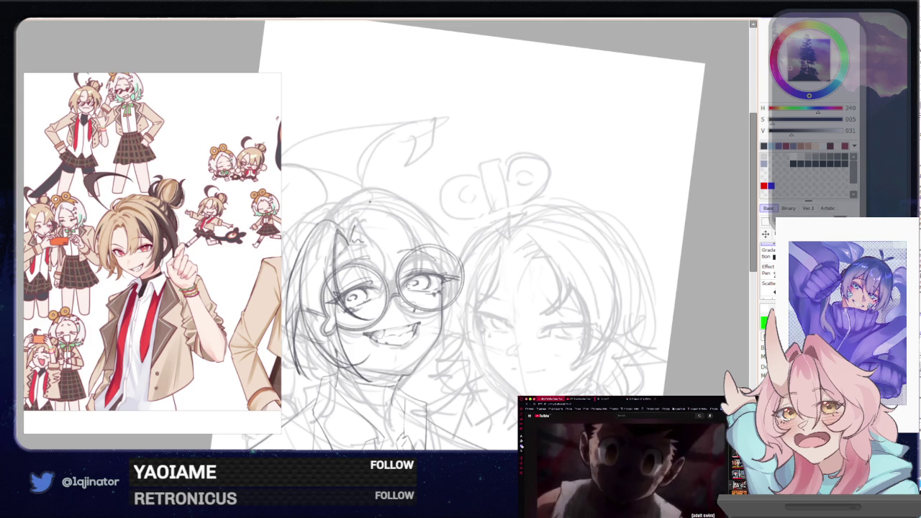
# Undo the last stroke near the glasses, pan to the face and rotate the view counter-clockwise
pyautogui.hotkey('ctrl', 'z')
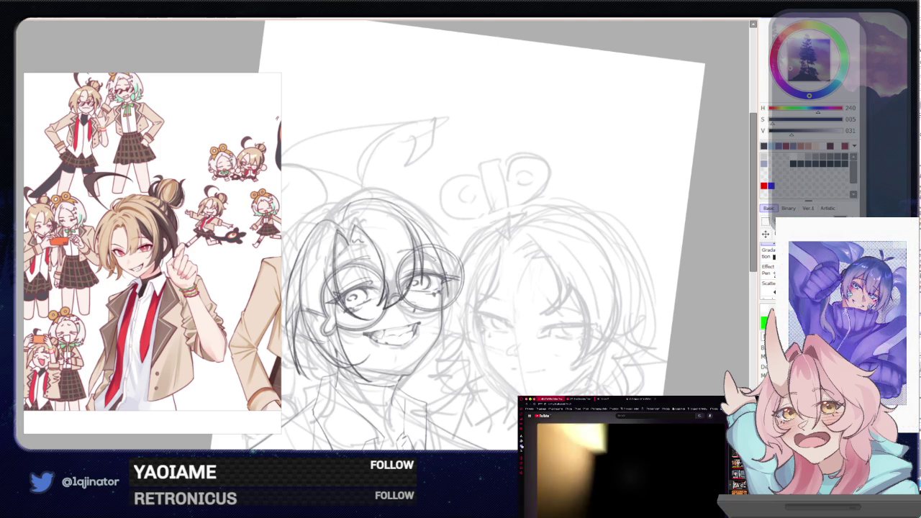
pyautogui.moveTo(436, 299); pyautogui.dragTo(425, 307)
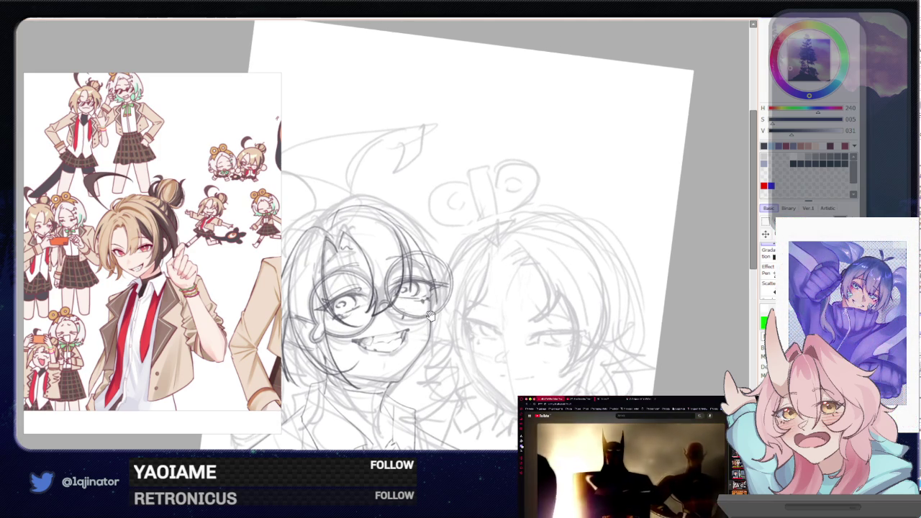
pyautogui.moveTo(429, 315); pyautogui.dragTo(420, 324)
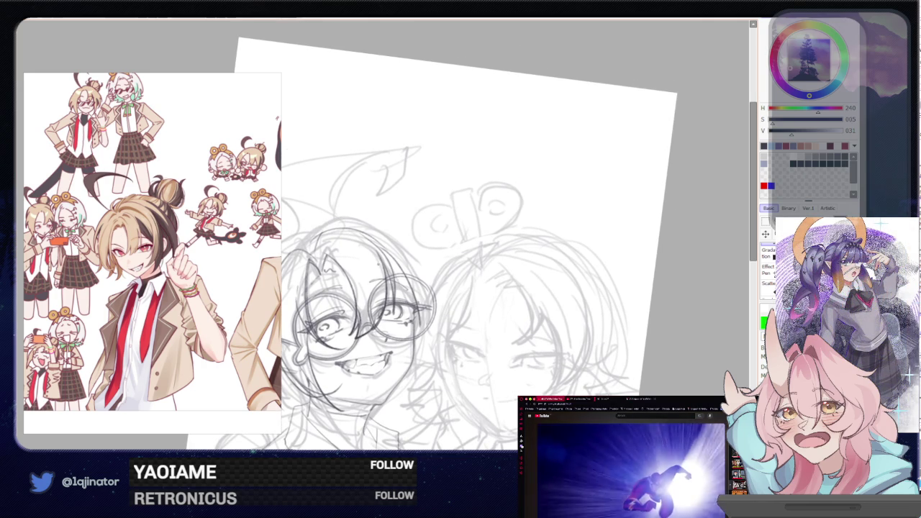
pyautogui.press('Delete')
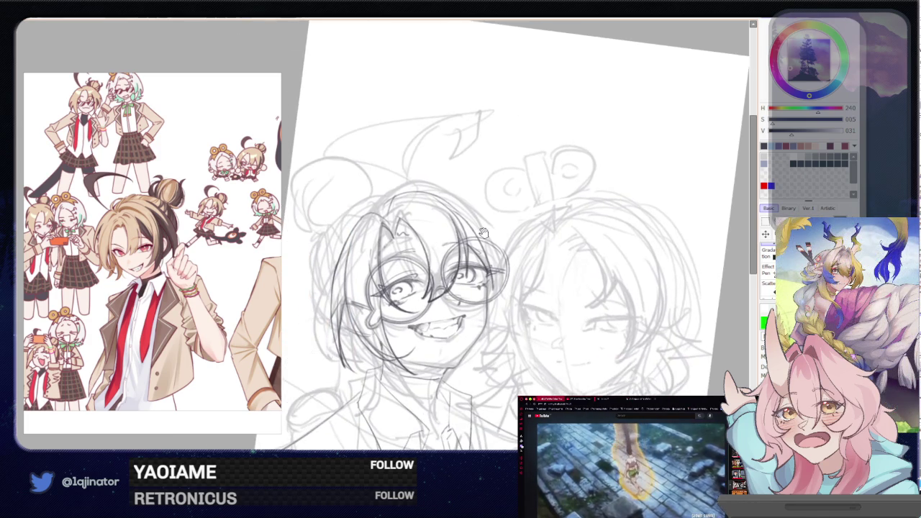
# Ink the left edge of the glasses character's hair, redrawing the stroke until clean
pyautogui.moveTo(456, 209); pyautogui.dragTo(474, 199)
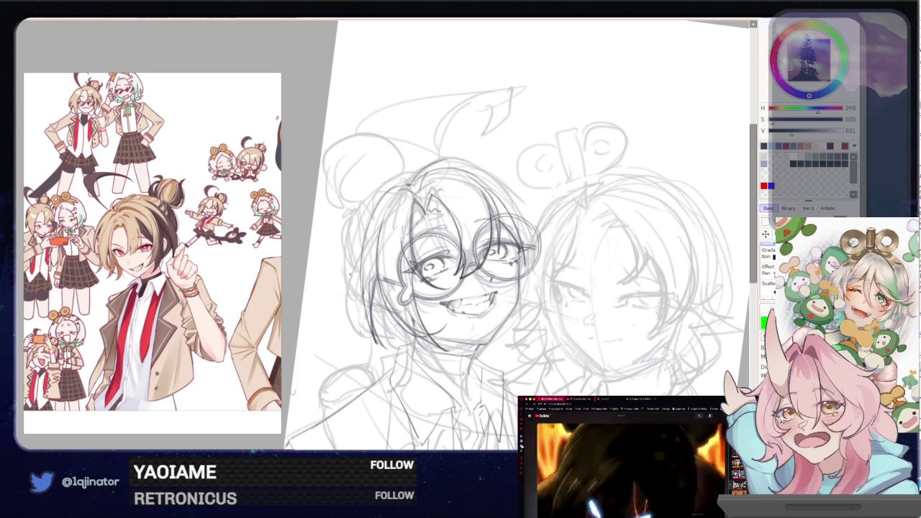
pyautogui.moveTo(503, 238); pyautogui.dragTo(482, 217)
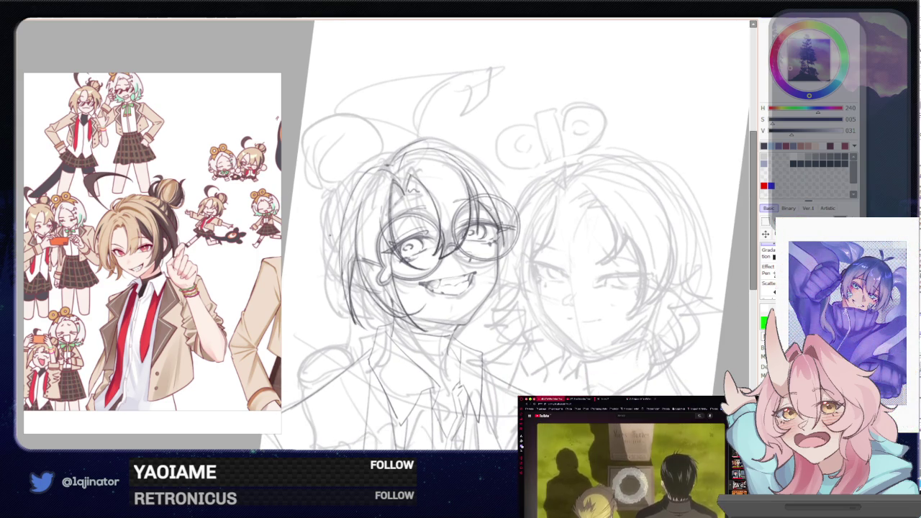
pyautogui.moveTo(332, 194); pyautogui.dragTo(325, 275)
pyautogui.hotkey('ctrl', 'z')
pyautogui.moveTo(333, 201); pyautogui.dragTo(338, 289)
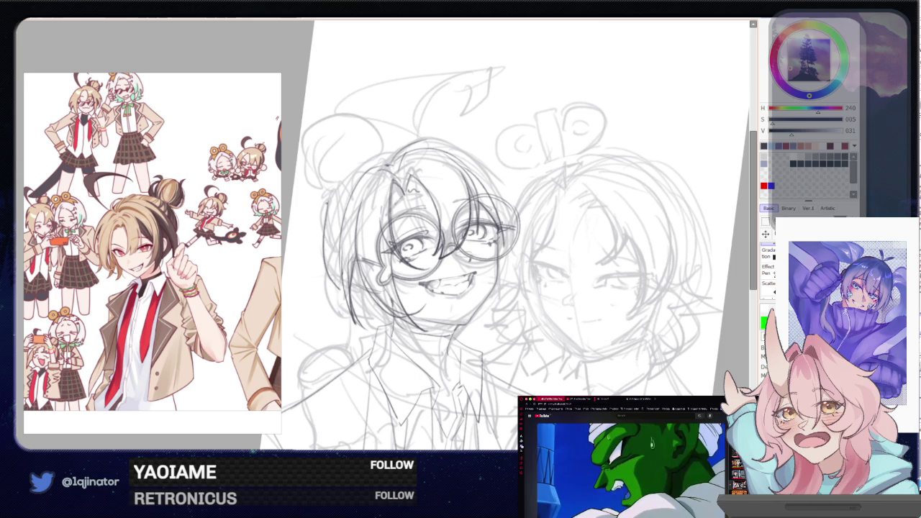
pyautogui.moveTo(334, 194); pyautogui.dragTo(326, 268)
pyautogui.hotkey('ctrl', 'z')
pyautogui.hotkey('ctrl', 'z')
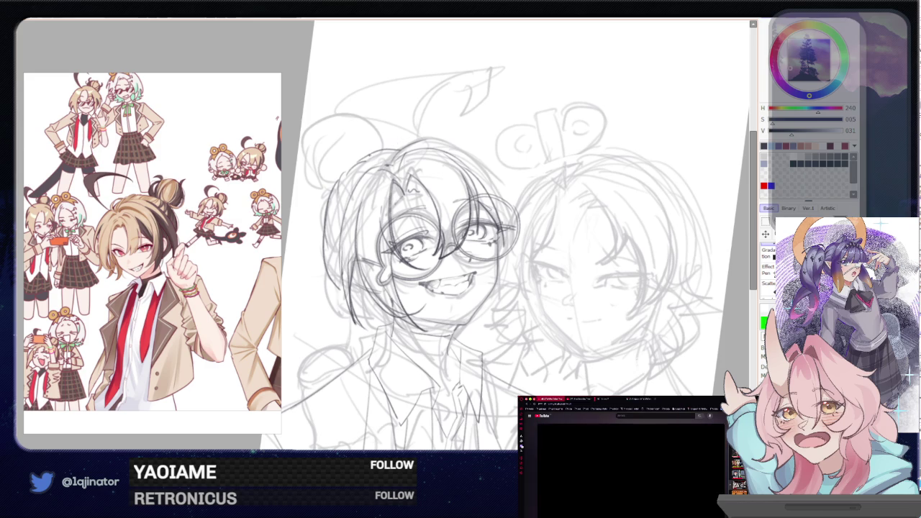
# Recentre the view on the glasses and ink a short line along the jaw
pyautogui.moveTo(470, 171); pyautogui.dragTo(442, 166)
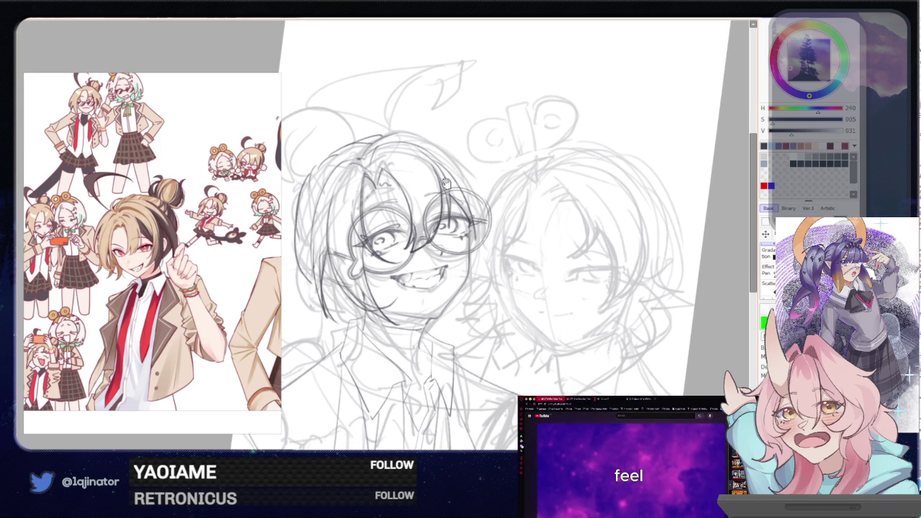
pyautogui.moveTo(447, 247); pyautogui.dragTo(446, 258)
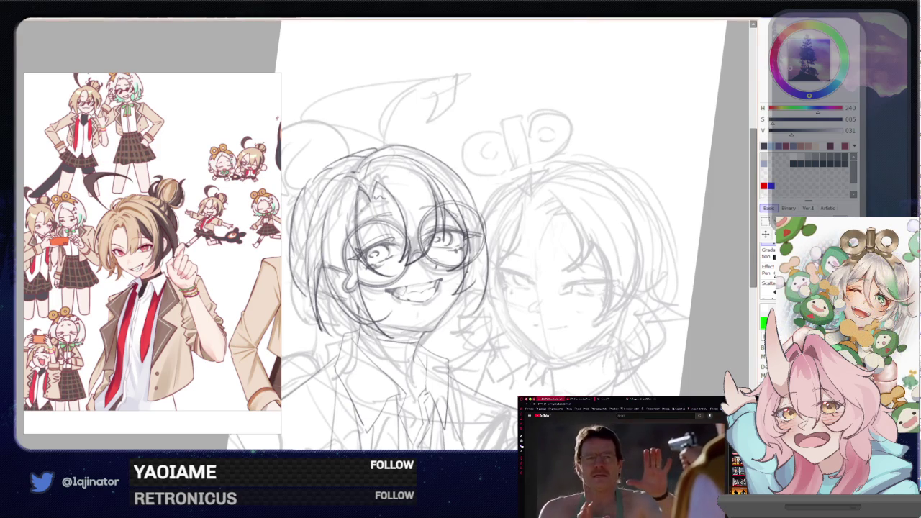
pyautogui.moveTo(471, 288); pyautogui.dragTo(468, 318)
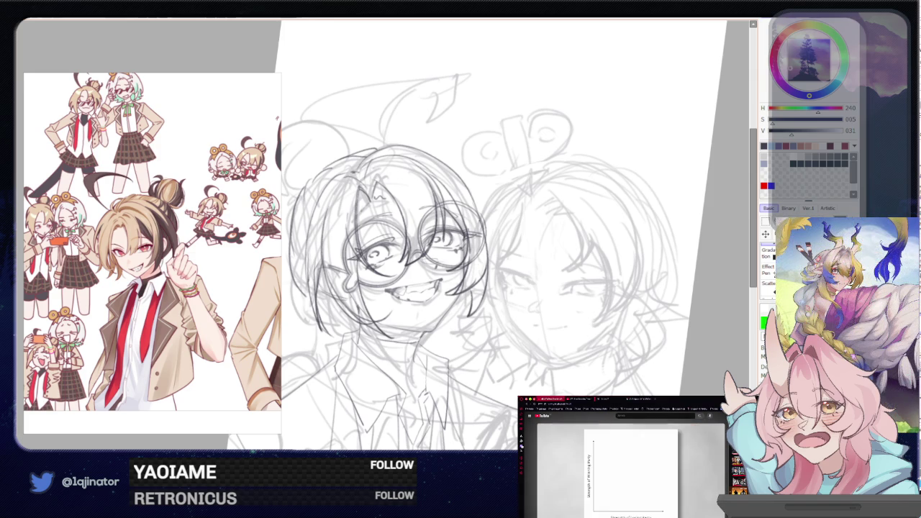
# In a mirrored view, ink and redraw the hair and glasses outline, then unflip the view
pyautogui.press('Insert')
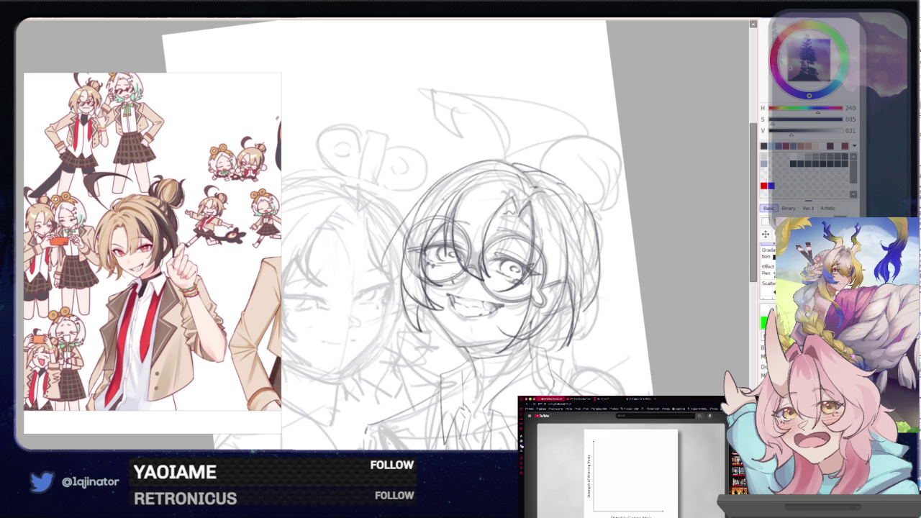
pyautogui.moveTo(432, 184); pyautogui.dragTo(400, 285)
pyautogui.hotkey('ctrl', 'z')
pyautogui.moveTo(435, 185); pyautogui.dragTo(399, 280)
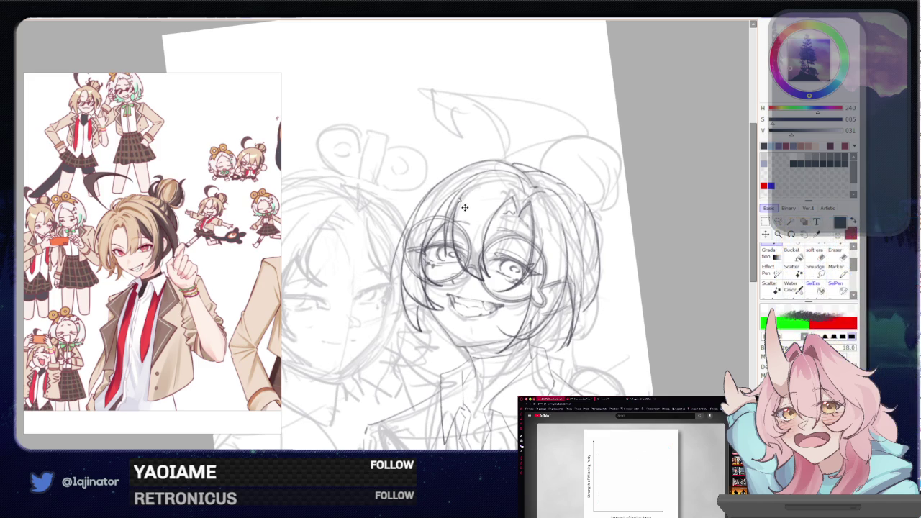
pyautogui.moveTo(447, 180); pyautogui.dragTo(386, 288)
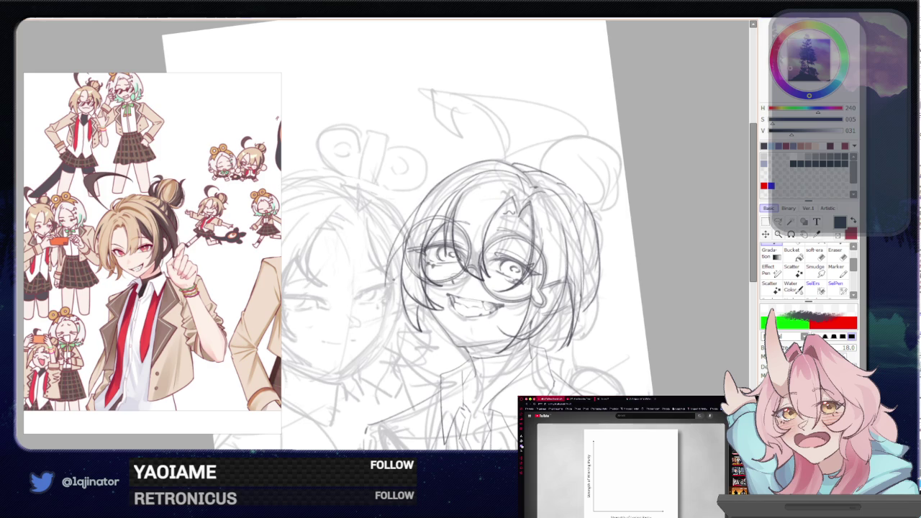
pyautogui.press('h')
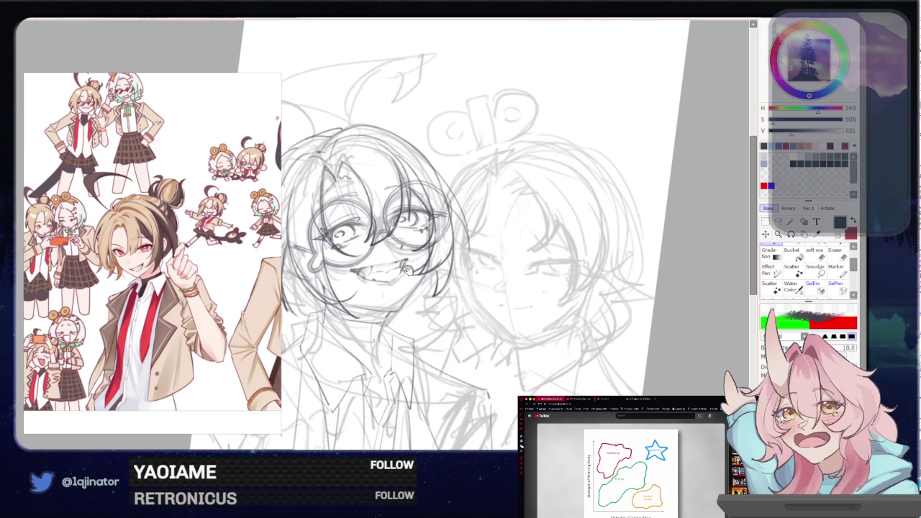
# Ink the left hair outline, redrawing the stroke twice until it sits right
pyautogui.moveTo(445, 197); pyautogui.dragTo(505, 191)
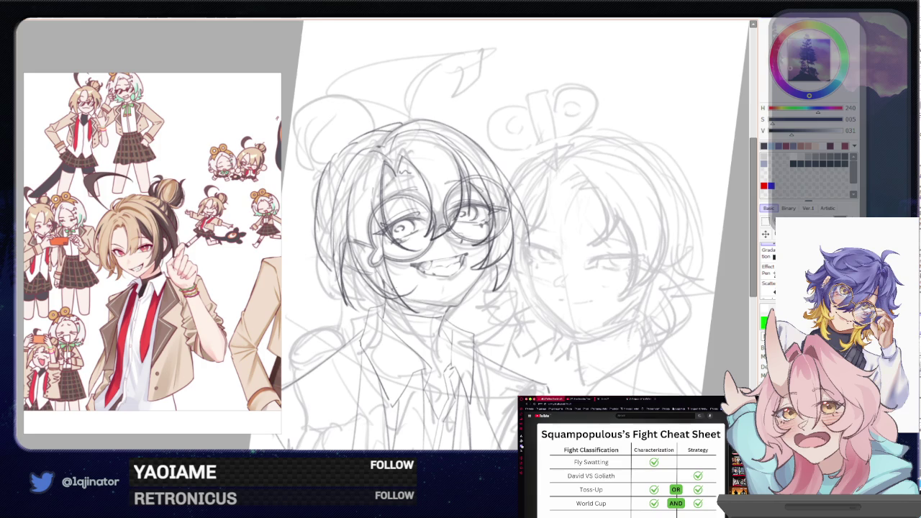
pyautogui.moveTo(335, 216); pyautogui.dragTo(318, 273)
pyautogui.hotkey('ctrl', 'z')
pyautogui.moveTo(324, 215); pyautogui.dragTo(316, 255)
pyautogui.hotkey('ctrl', 'z')
pyautogui.moveTo(320, 214); pyautogui.dragTo(315, 266)
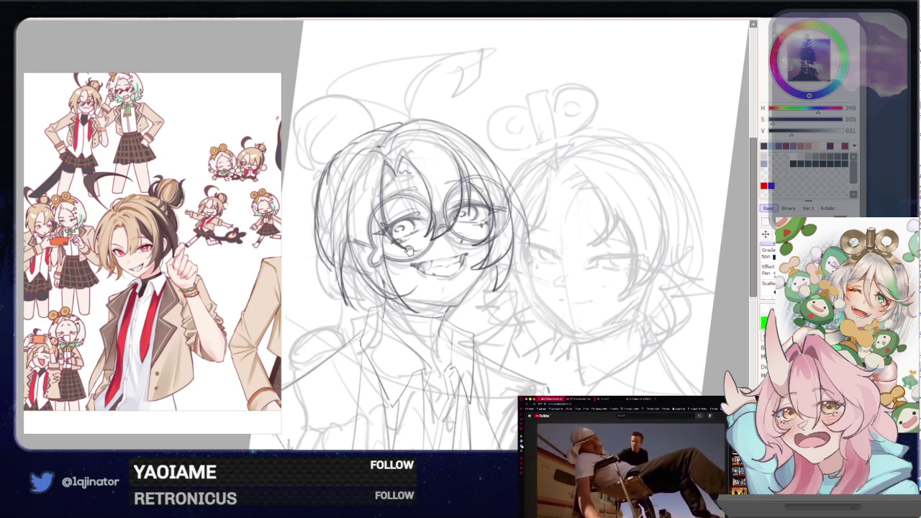
# Rotate the view and ink the hair bun's left arc, redoing it until clean
pyautogui.press('End')
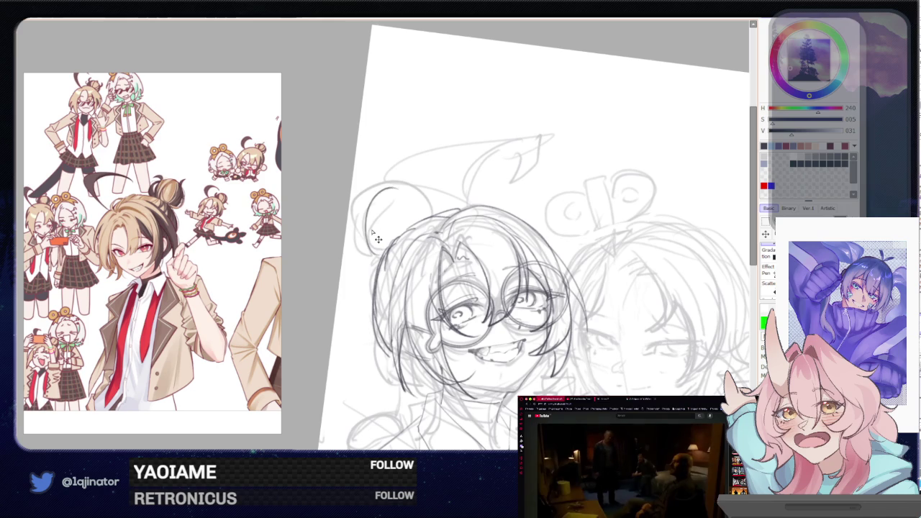
pyautogui.hotkey('ctrl', 'z')
pyautogui.moveTo(389, 189); pyautogui.dragTo(376, 248)
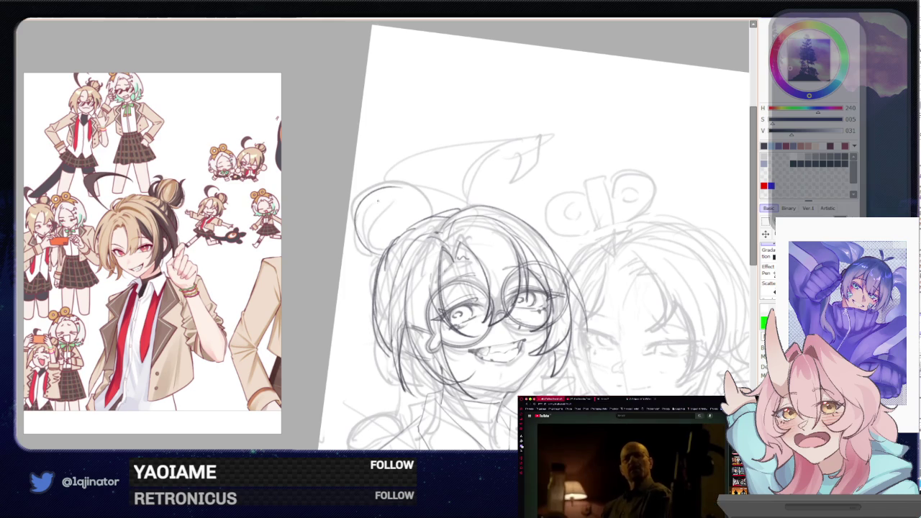
pyautogui.moveTo(390, 187); pyautogui.dragTo(370, 244)
pyautogui.hotkey('ctrl', 'z')
pyautogui.moveTo(386, 192); pyautogui.dragTo(370, 249)
pyautogui.hotkey('ctrl', 'z')
# Ink the arc over the top of the bun and add a small finishing stroke
pyautogui.hotkey('ctrl', 'z')
pyautogui.moveTo(374, 192); pyautogui.dragTo(370, 219)
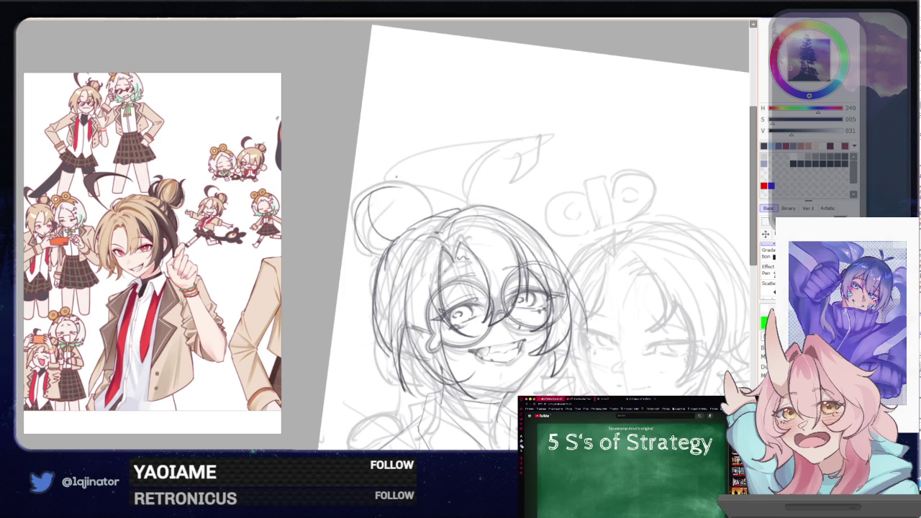
pyautogui.moveTo(394, 179)
pyautogui.mouseDown()
pyautogui.moveTo(436, 216)
pyautogui.moveTo(421, 204)
pyautogui.moveTo(417, 226)
pyautogui.mouseUp()
pyautogui.hotkey('ctrl', 'z')
pyautogui.hotkey('ctrl', 'z')
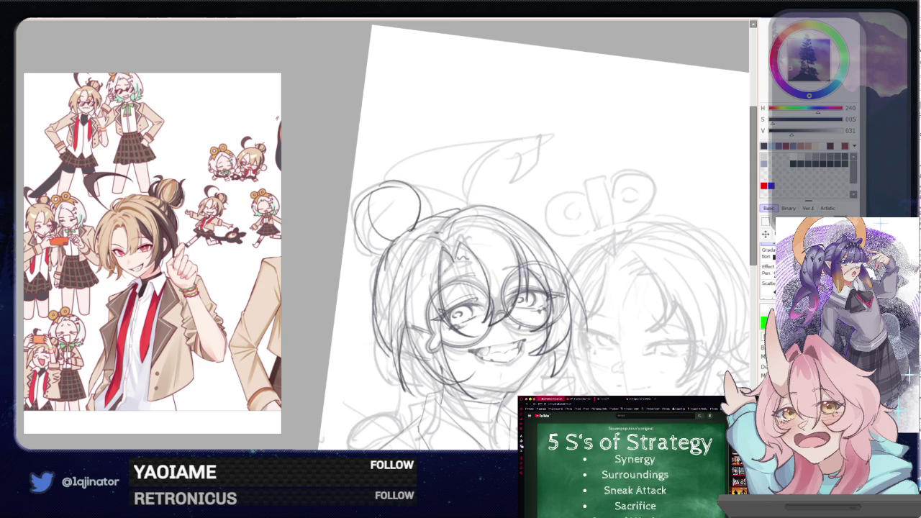
pyautogui.hotkey('ctrl', 'z')
pyautogui.moveTo(382, 189)
pyautogui.mouseDown()
pyautogui.moveTo(423, 193)
pyautogui.moveTo(410, 231)
pyautogui.mouseUp()
pyautogui.hotkey('ctrl', 'z')
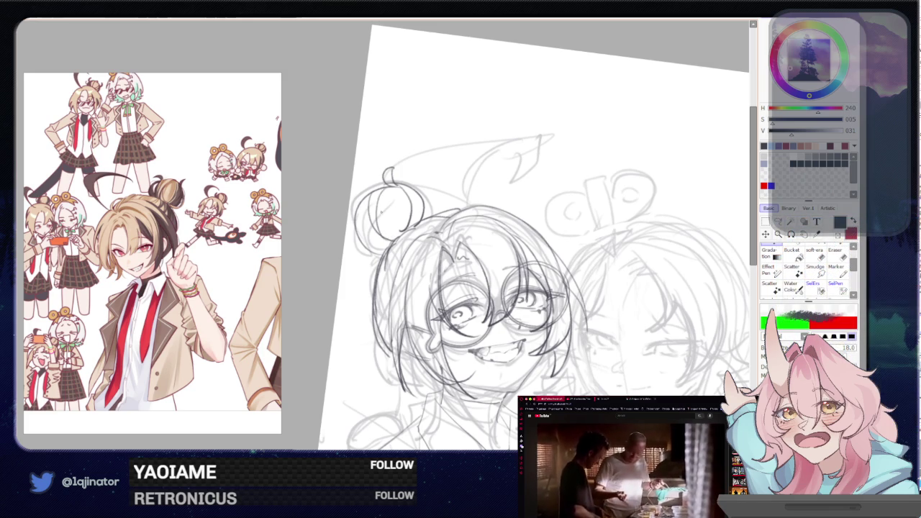
pyautogui.moveTo(389, 191); pyautogui.dragTo(409, 217)
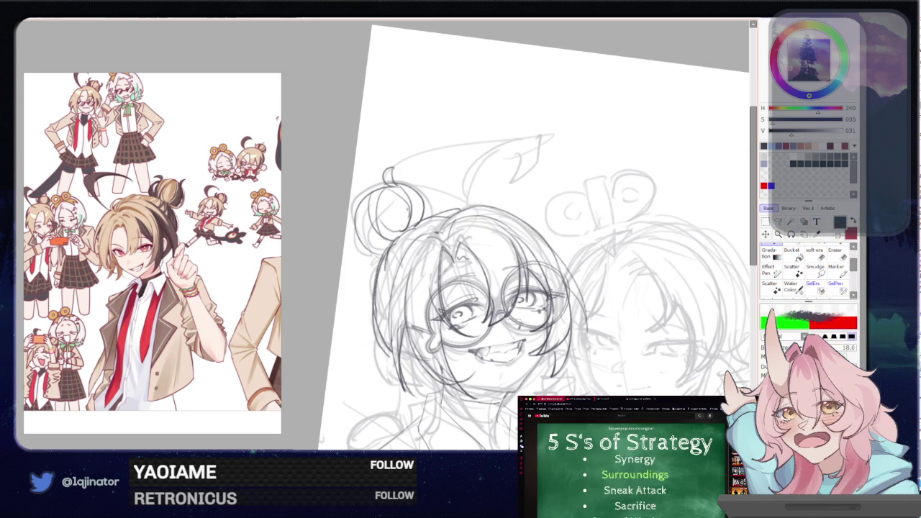
pyautogui.moveTo(572, 337)
pyautogui.mouseDown()
pyautogui.moveTo(532, 190)
pyautogui.moveTo(528, 241)
pyautogui.mouseUp()
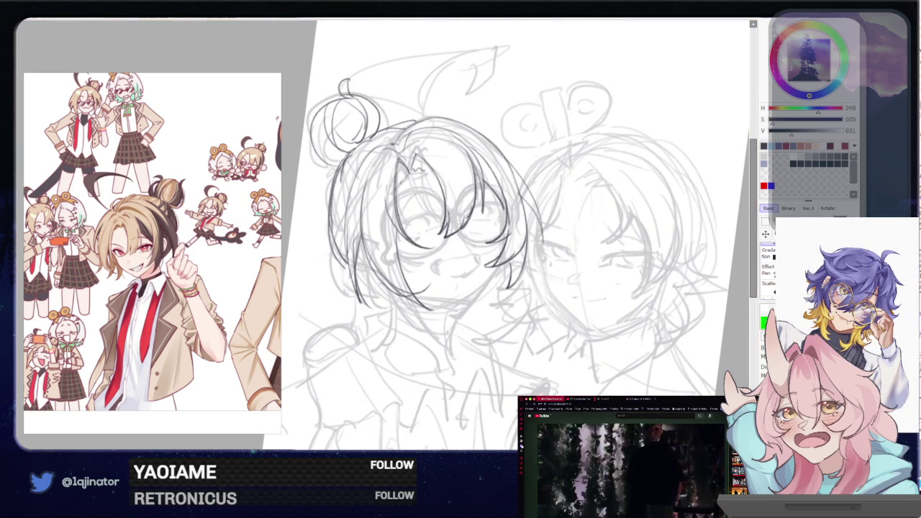
pyautogui.moveTo(389, 273); pyautogui.dragTo(398, 288)
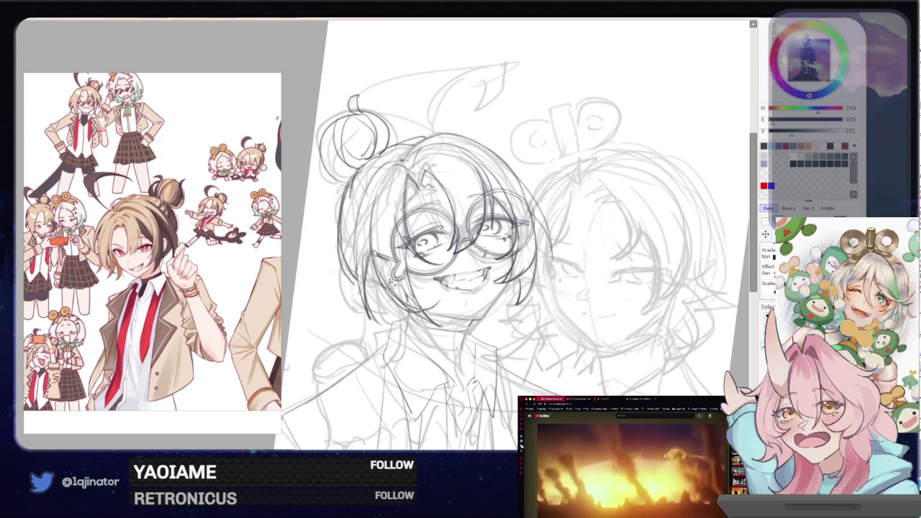
pyautogui.moveTo(396, 284)
pyautogui.mouseDown()
pyautogui.moveTo(508, 297)
pyautogui.moveTo(463, 313)
pyautogui.mouseUp()
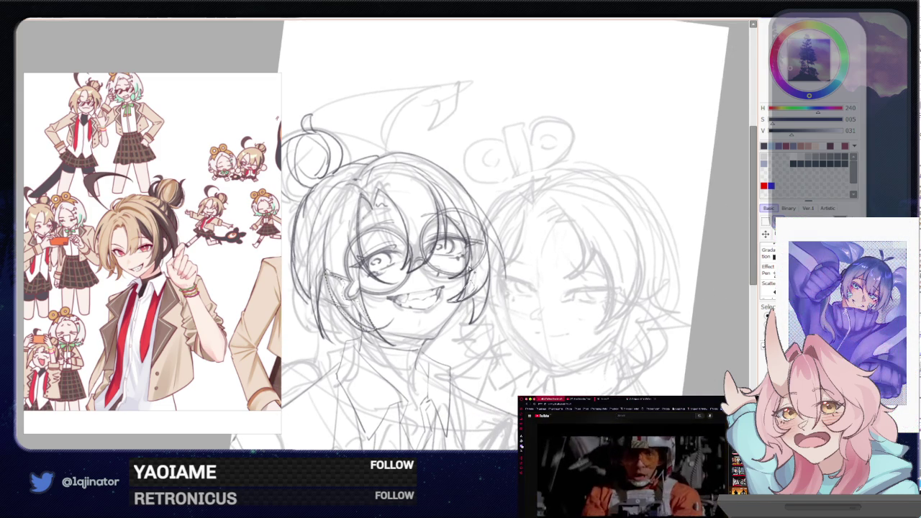
pyautogui.moveTo(457, 264); pyautogui.dragTo(541, 284)
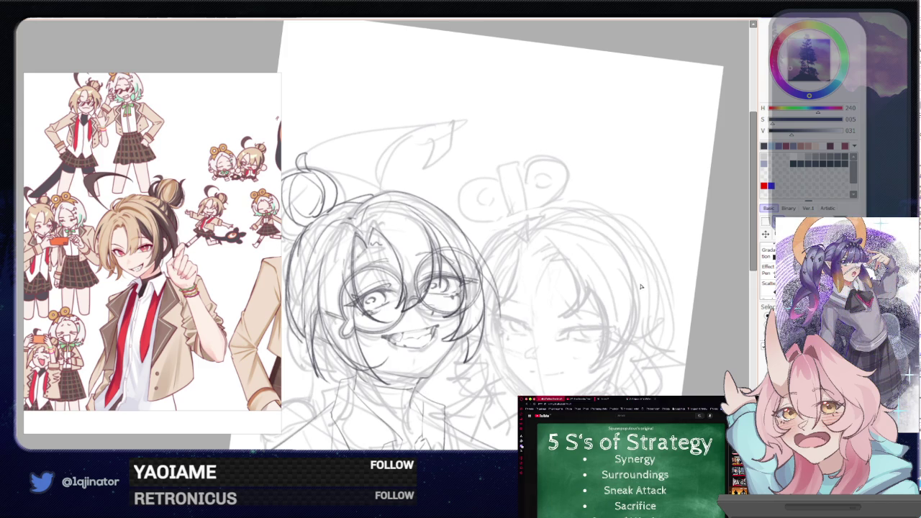
pyautogui.hotkey('ctrl', 'z')
pyautogui.hotkey('ctrl', 'y')
pyautogui.hotkey('ctrl', 'z')
pyautogui.hotkey('ctrl', 'y')
pyautogui.moveTo(635, 304); pyautogui.dragTo(572, 311)
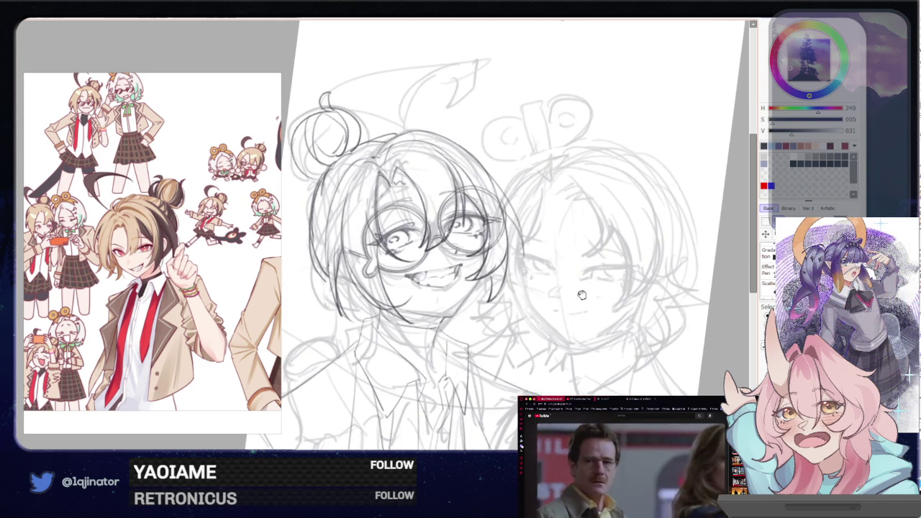
pyautogui.hotkey('ctrl', 'z')
pyautogui.hotkey('ctrl', 'y')
pyautogui.hotkey('ctrl', 'z')
pyautogui.hotkey('ctrl', 'y')
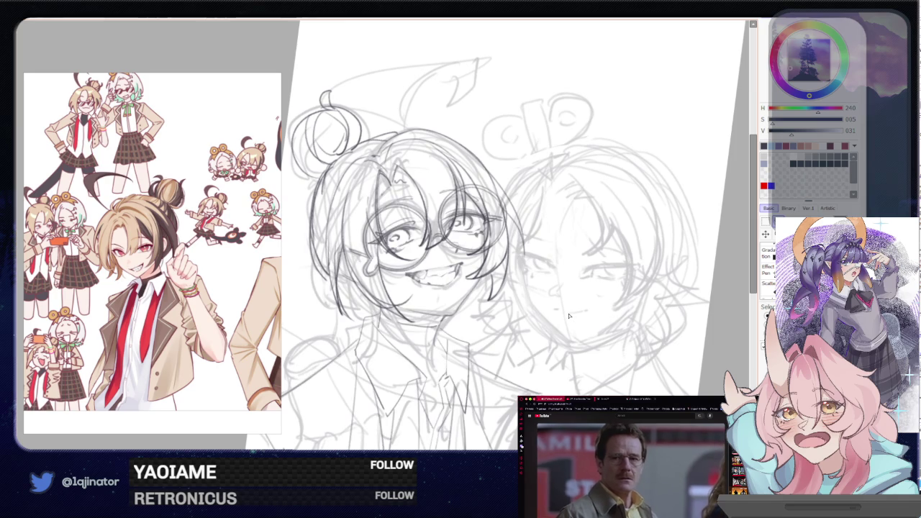
pyautogui.scroll(-2, 568, 317)
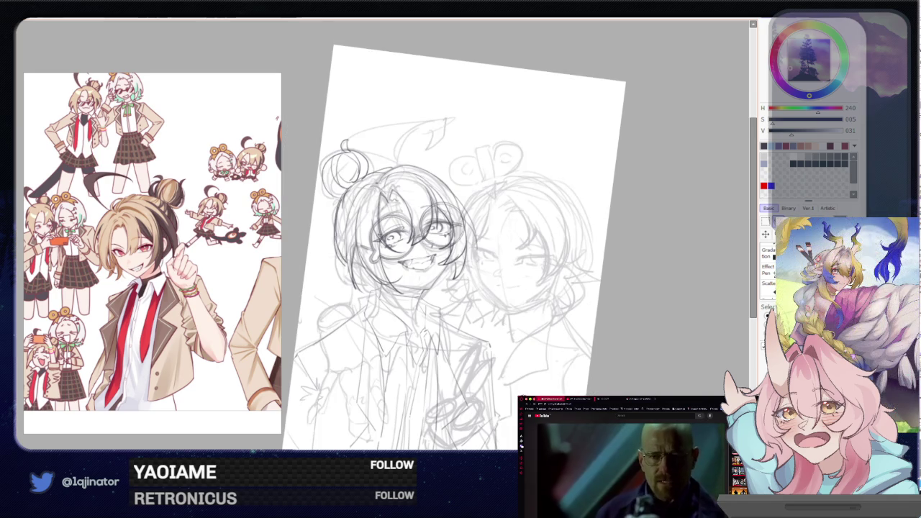
pyautogui.press('b')
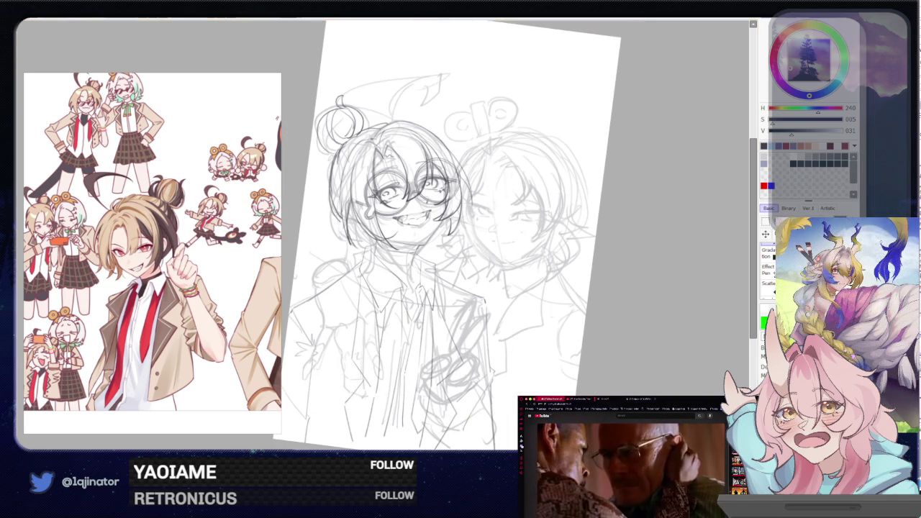
pyautogui.hotkey('ctrl', 'z')
pyautogui.hotkey('ctrl', 'y')
pyautogui.hotkey('ctrl', 'z')
pyautogui.hotkey('ctrl', 'y')
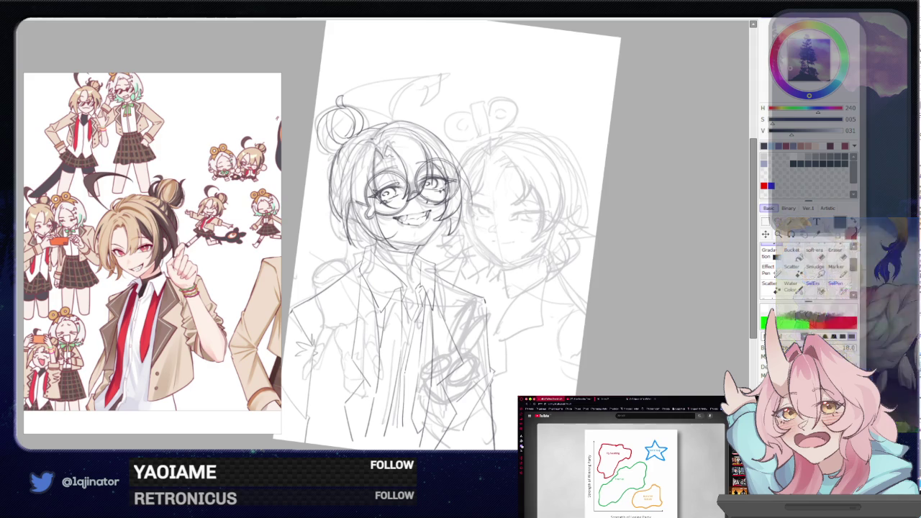
pyautogui.hotkey('ctrl', 'z')
pyautogui.hotkey('ctrl', 'y')
pyautogui.hotkey('ctrl', 'z')
pyautogui.hotkey('ctrl', 'y')
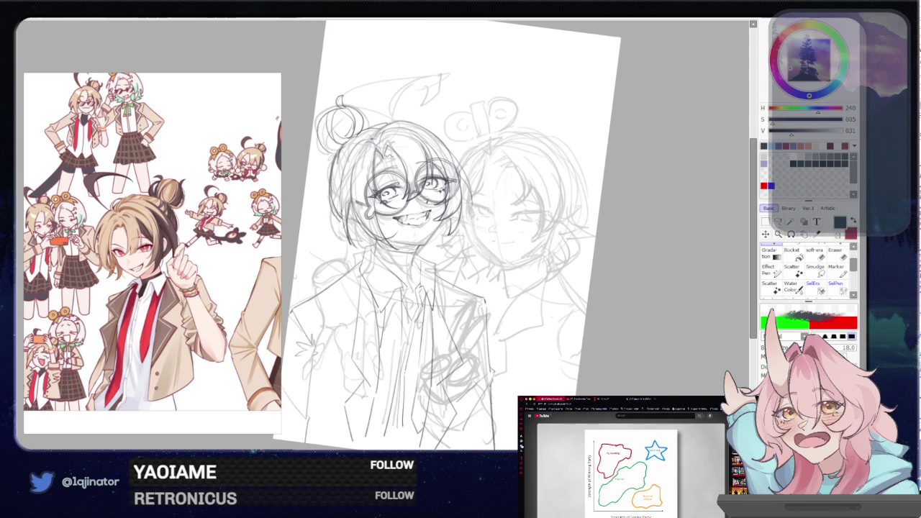
pyautogui.hotkey('ctrl', 'z')
pyautogui.hotkey('ctrl', 'y')
pyautogui.moveTo(590, 283); pyautogui.dragTo(503, 216)
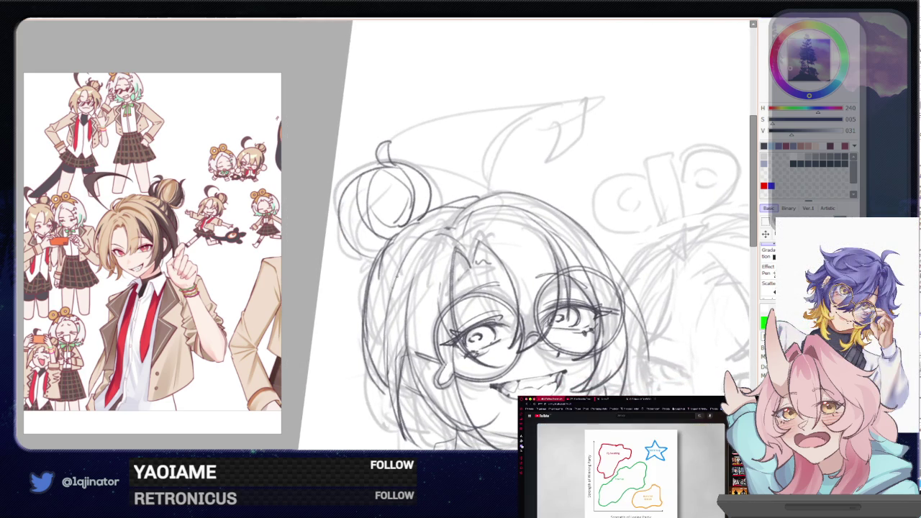
# Ink a hair stroke and a clean left edge of the bun, redoing each once
pyautogui.moveTo(440, 227); pyautogui.dragTo(388, 315)
pyautogui.hotkey('ctrl', 'z')
pyautogui.moveTo(440, 228); pyautogui.dragTo(388, 305)
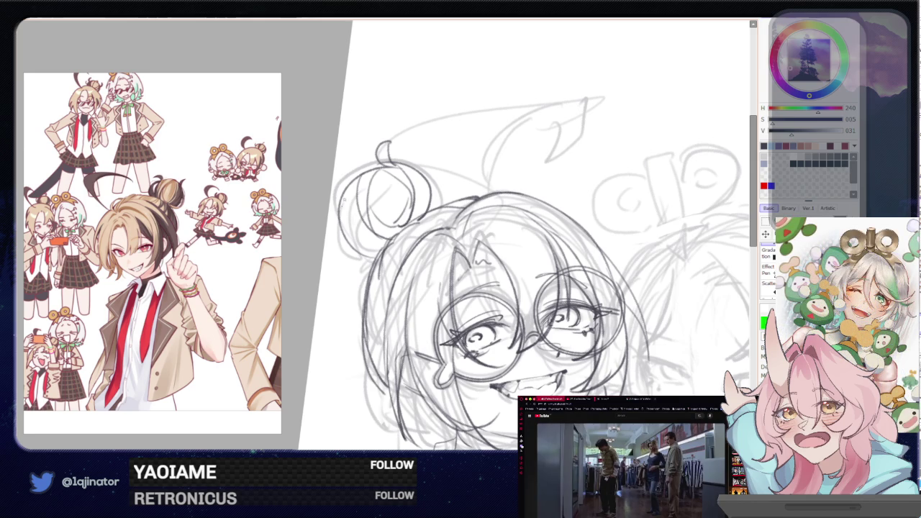
pyautogui.moveTo(357, 186); pyautogui.dragTo(344, 270)
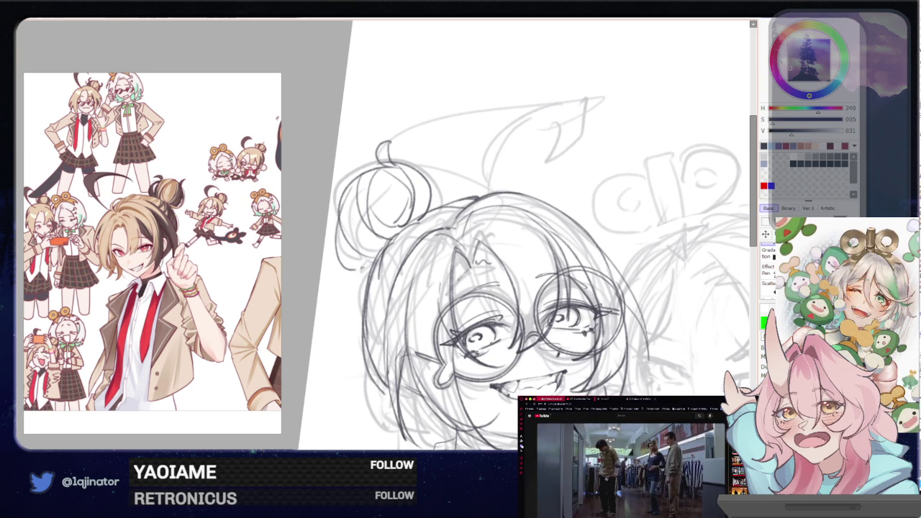
pyautogui.hotkey('ctrl', 'z')
pyautogui.moveTo(355, 194); pyautogui.dragTo(342, 273)
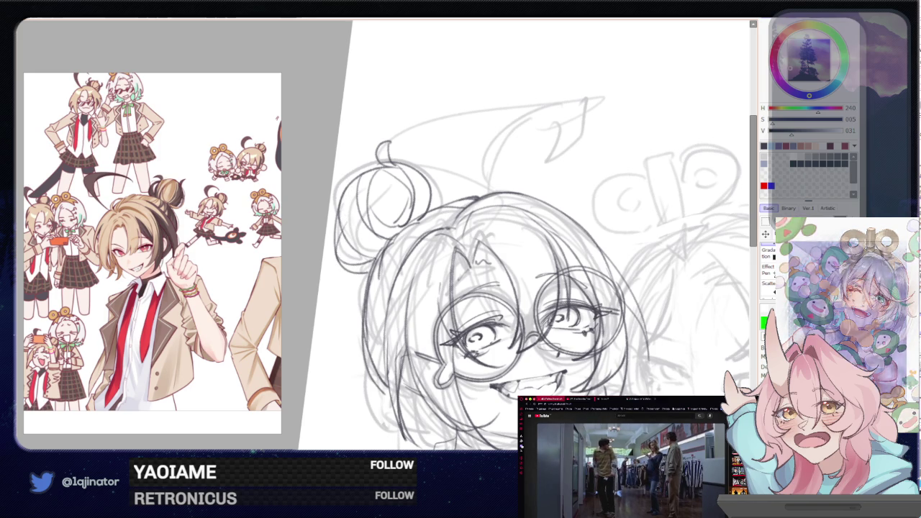
# Zoom out to review the drawing and reframe the view over the bun and collar
pyautogui.press('-')
pyautogui.press('+')
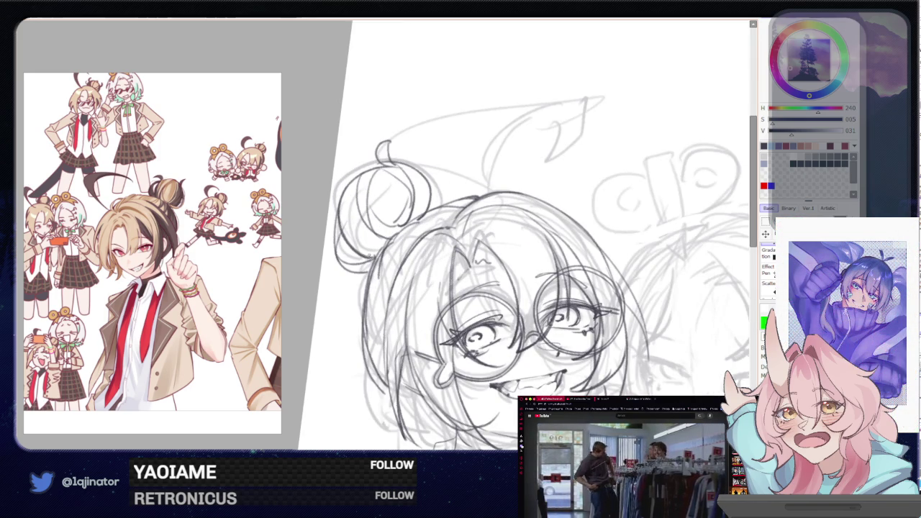
pyautogui.press('-')
pyautogui.moveTo(565, 237); pyautogui.dragTo(525, 204)
pyautogui.moveTo(463, 345)
pyautogui.mouseDown()
pyautogui.moveTo(458, 302)
pyautogui.moveTo(450, 309)
pyautogui.mouseUp()
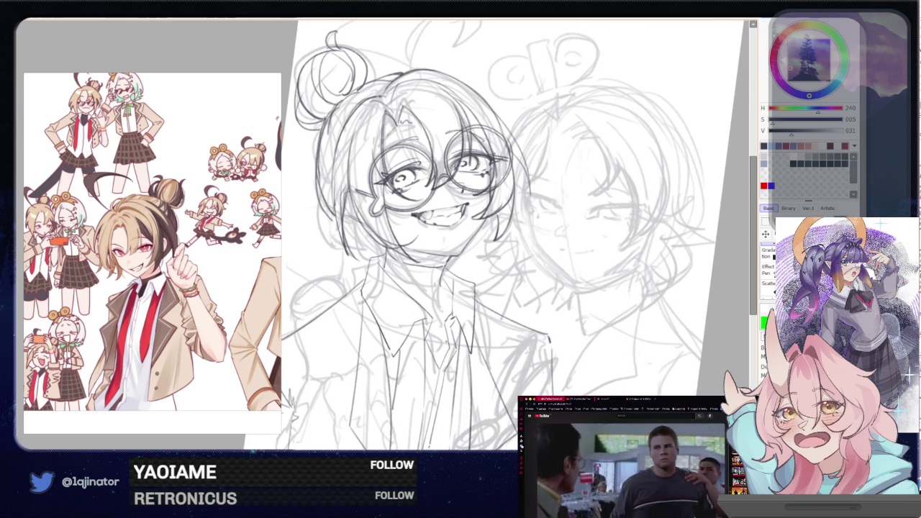
pyautogui.scroll(-3, 574, 305)
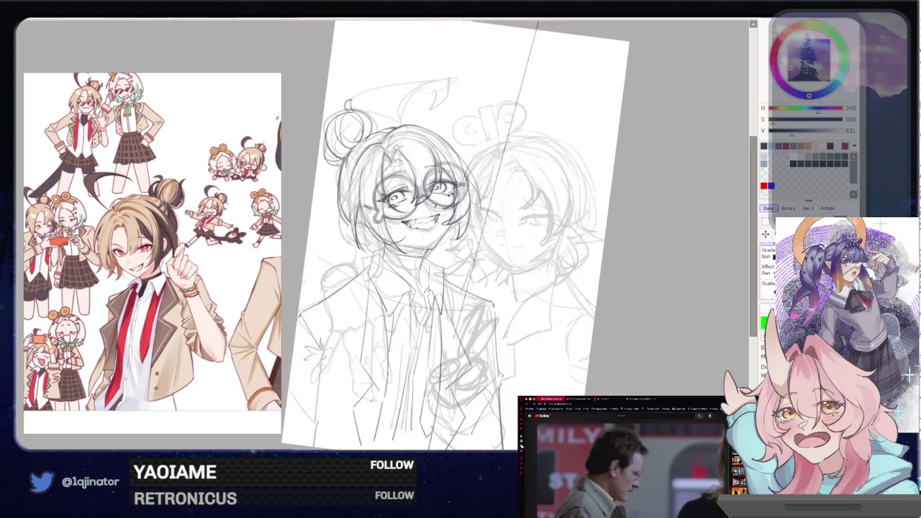
# Zoom in on the head and ink a line along the top of the hair
pyautogui.scroll(3, 345, 166)
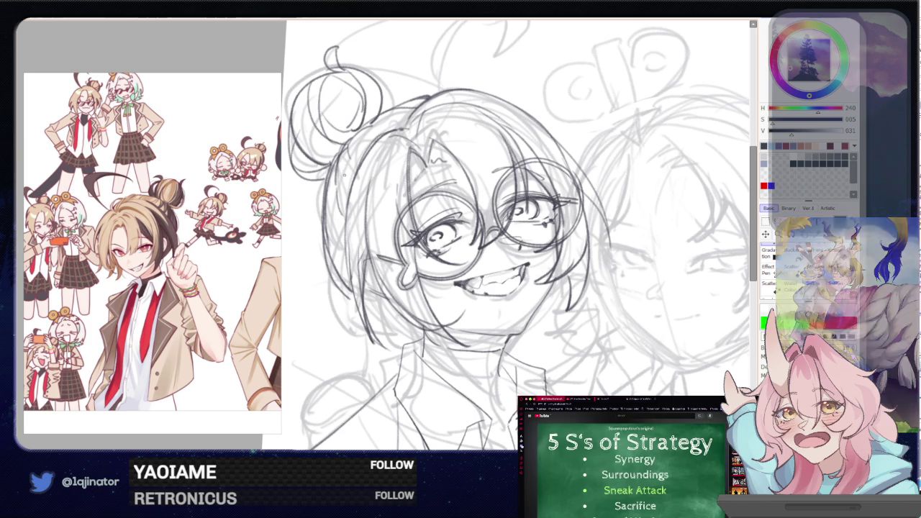
pyautogui.scroll(-3, 658, 261)
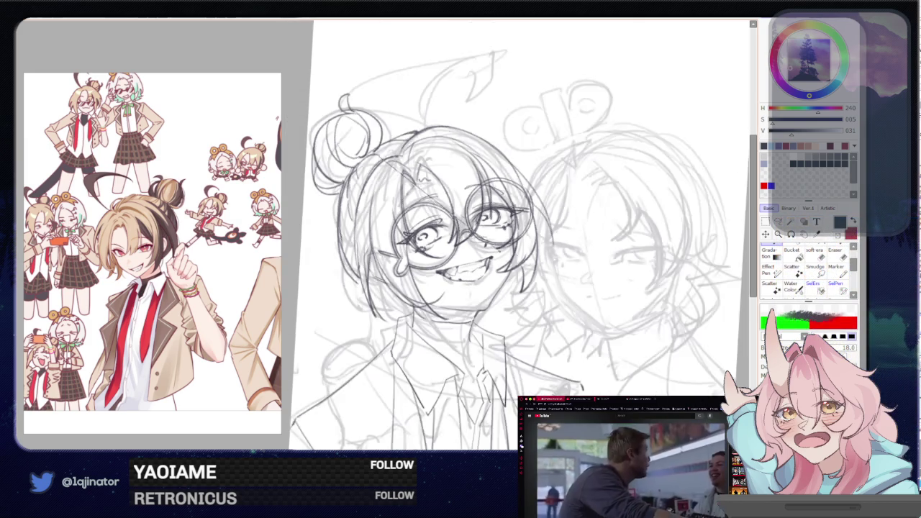
pyautogui.scroll(3, 646, 265)
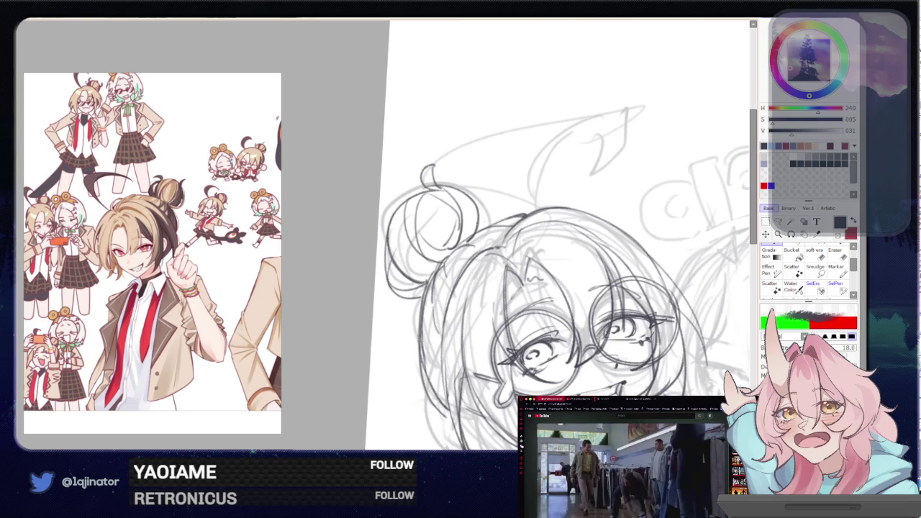
pyautogui.moveTo(459, 240); pyautogui.dragTo(515, 226)
pyautogui.scroll(-3, 702, 262)
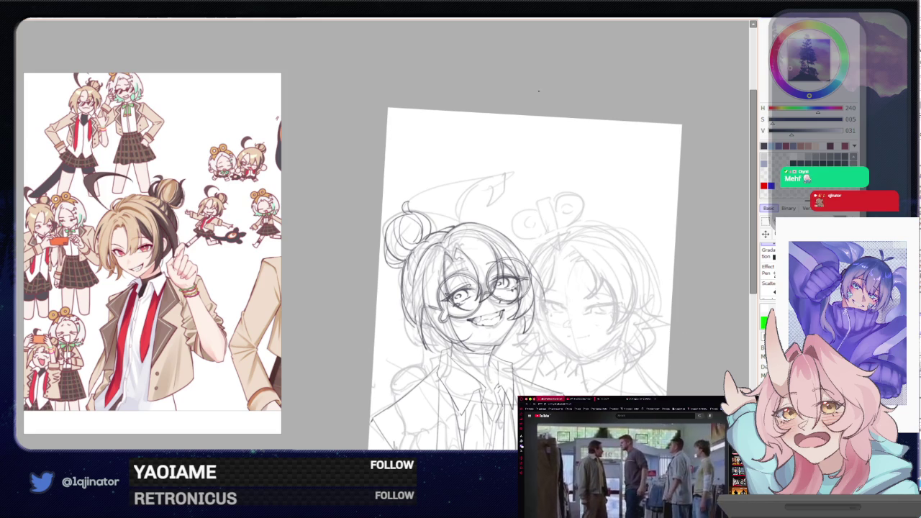
# Zoom out, centre both figures and hide the rough sketch to check the clean lines
pyautogui.scroll(3, 561, 237)
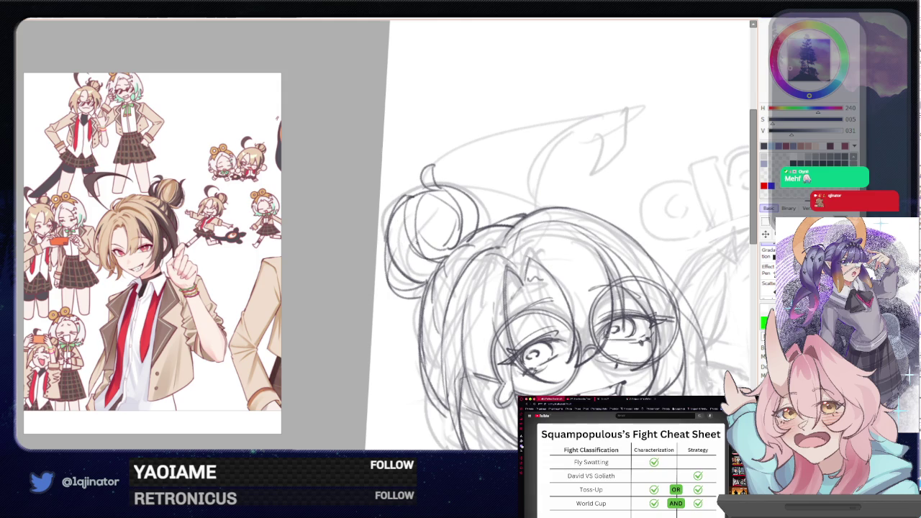
pyautogui.scroll(-3, 595, 261)
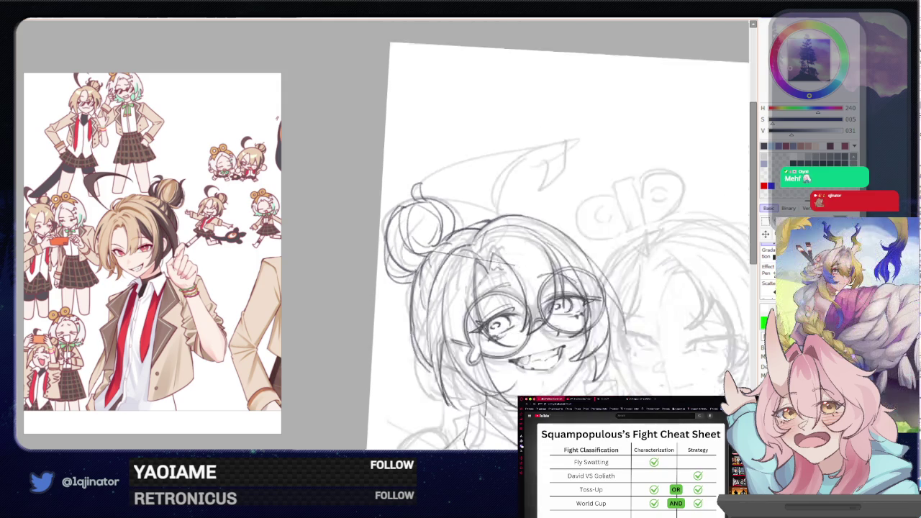
pyautogui.moveTo(596, 261); pyautogui.dragTo(577, 232)
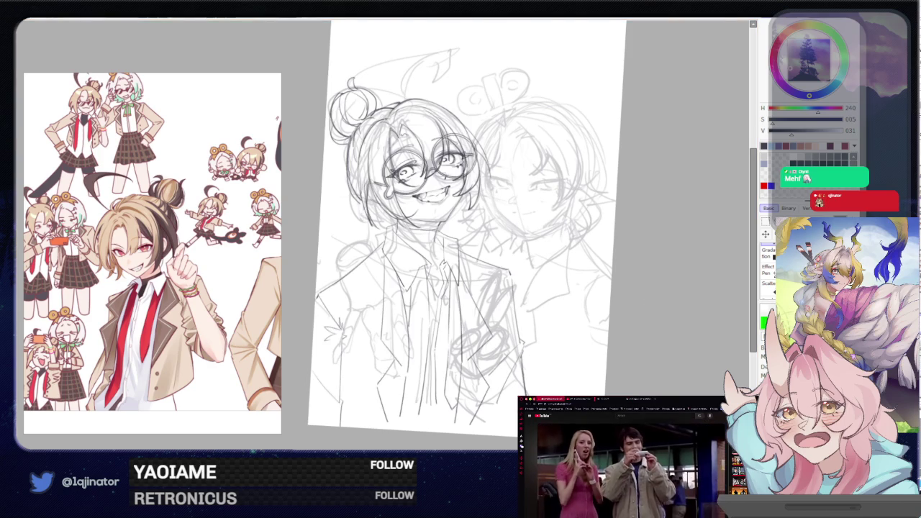
pyautogui.press('h')
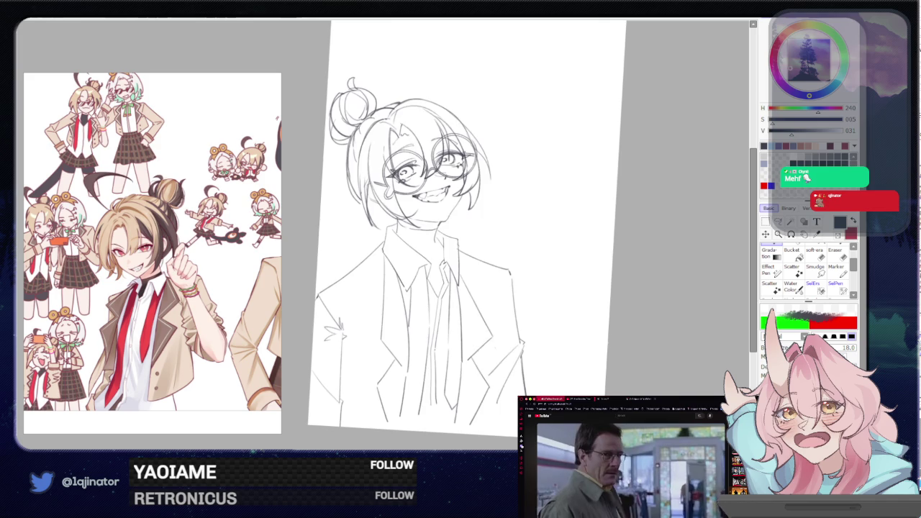
# Show the rough sketch again, zoom in and ink a line along the tie
pyautogui.press('h')
pyautogui.scroll(2, 353, 190)
pyautogui.scroll(2, 354, 189)
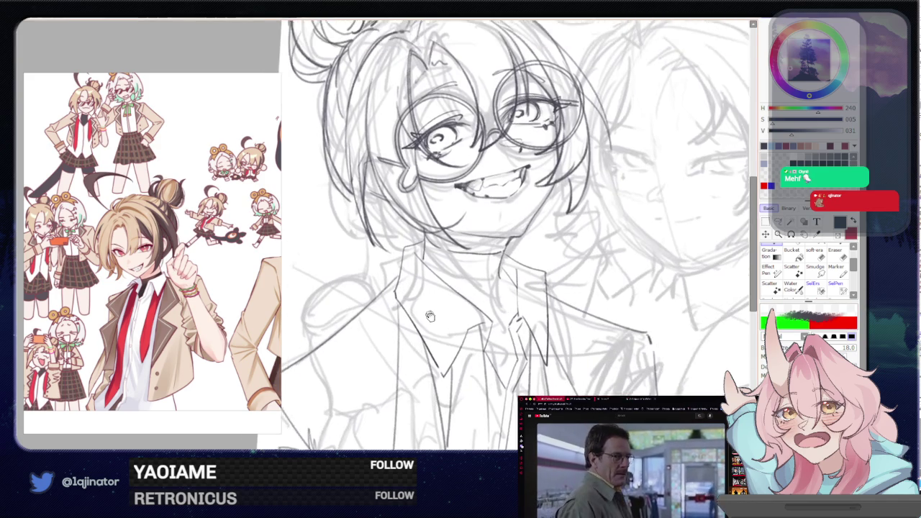
pyautogui.scroll(1, 353, 190)
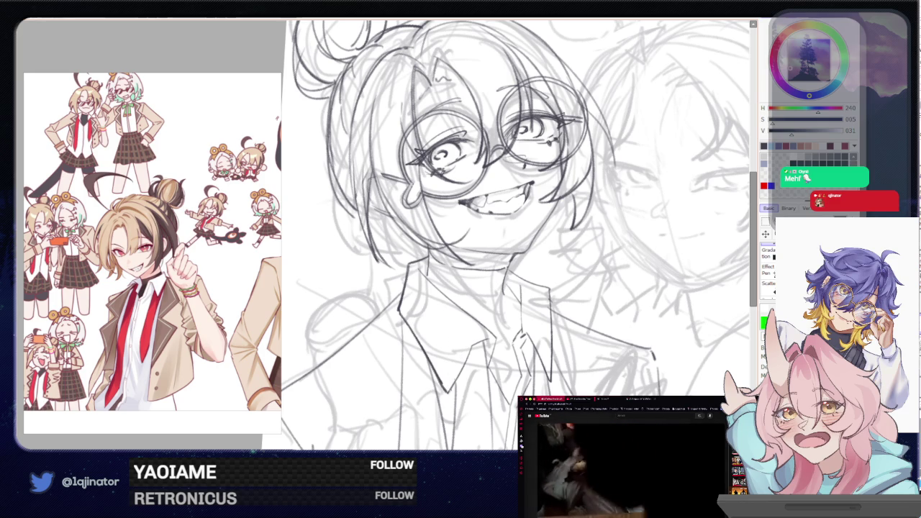
pyautogui.scroll(-1, 517, 235)
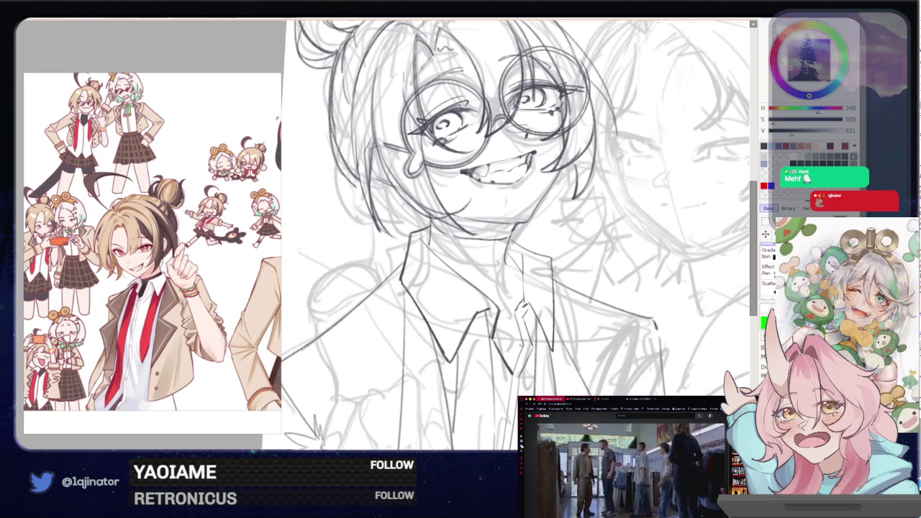
pyautogui.moveTo(522, 345); pyautogui.dragTo(511, 372)
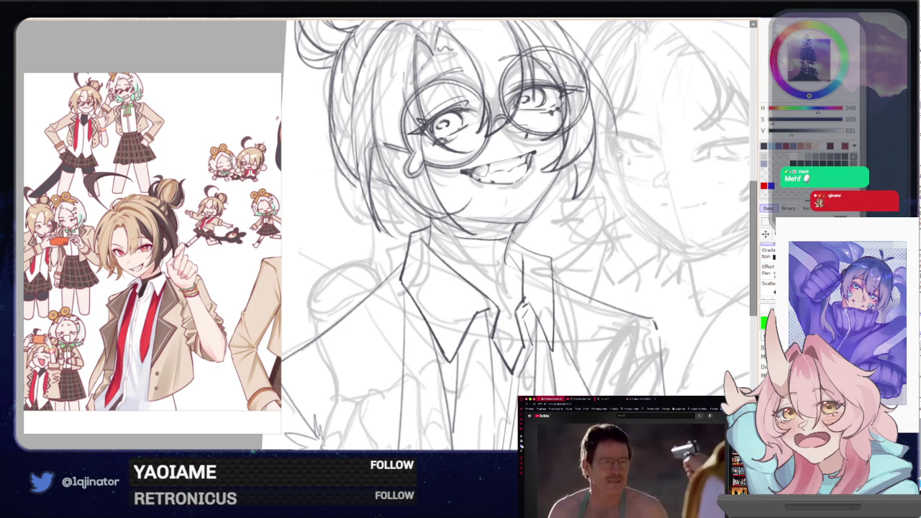
# Rotate and reframe the view around the collar, switching brush size to 16 and back to 18
pyautogui.moveTo(552, 248); pyautogui.dragTo(535, 293)
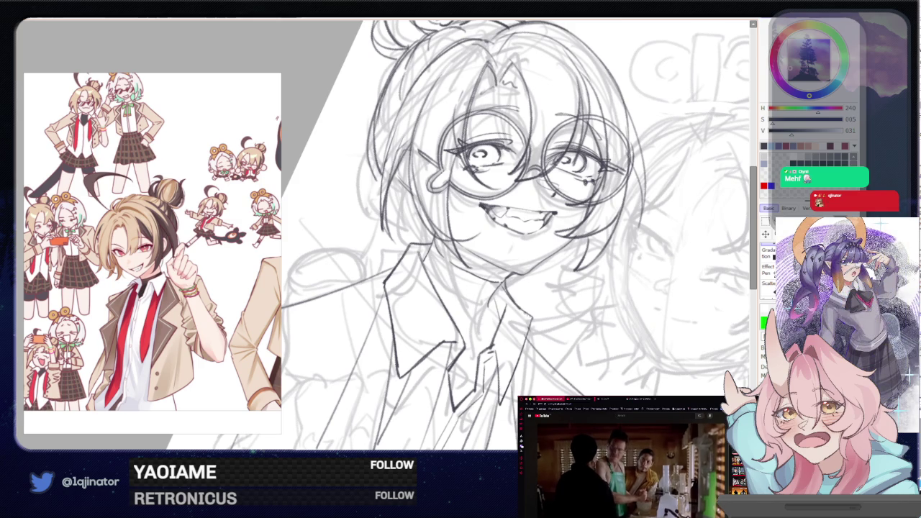
pyautogui.moveTo(516, 336); pyautogui.dragTo(532, 278)
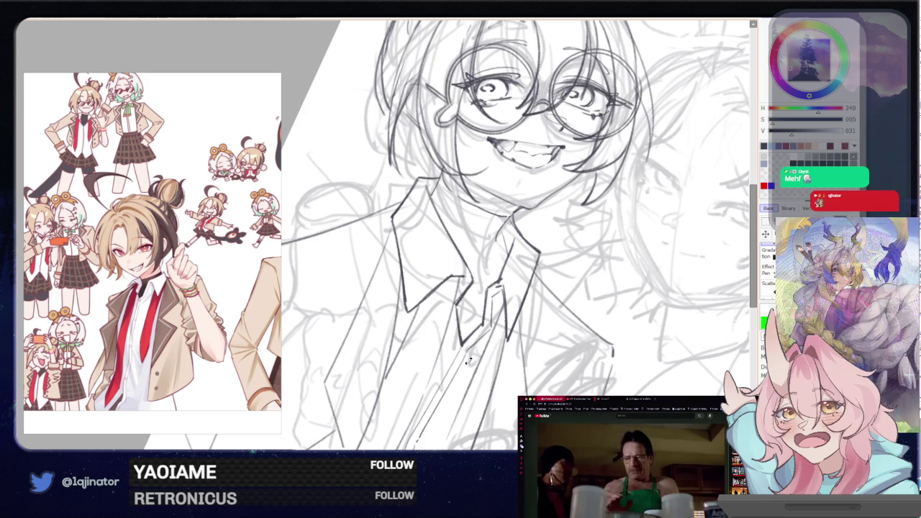
pyautogui.moveTo(471, 323); pyautogui.dragTo(484, 330)
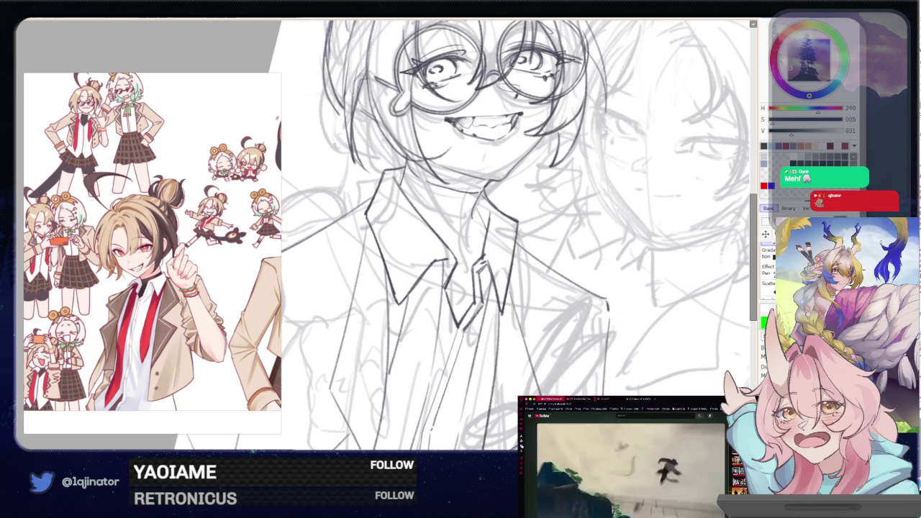
pyautogui.moveTo(460, 418); pyautogui.dragTo(464, 335)
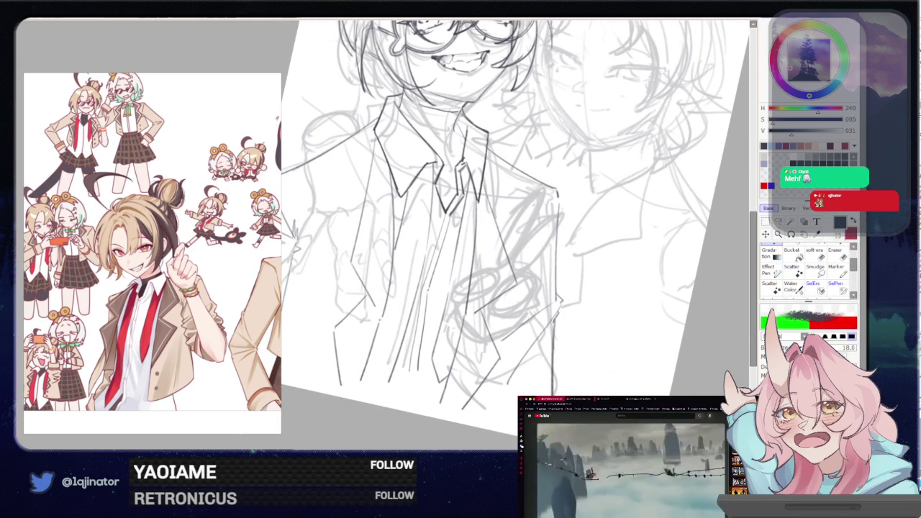
pyautogui.press('[')
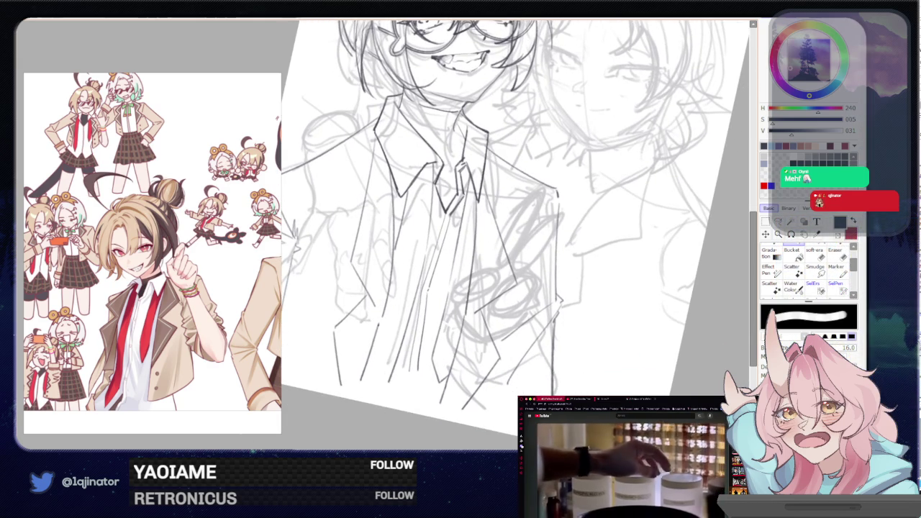
pyautogui.press(']')
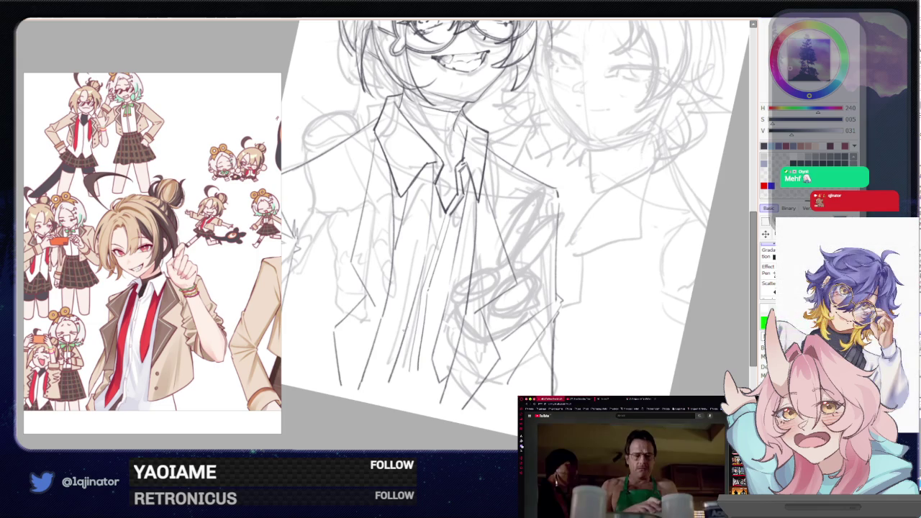
pyautogui.moveTo(480, 315); pyautogui.dragTo(405, 347)
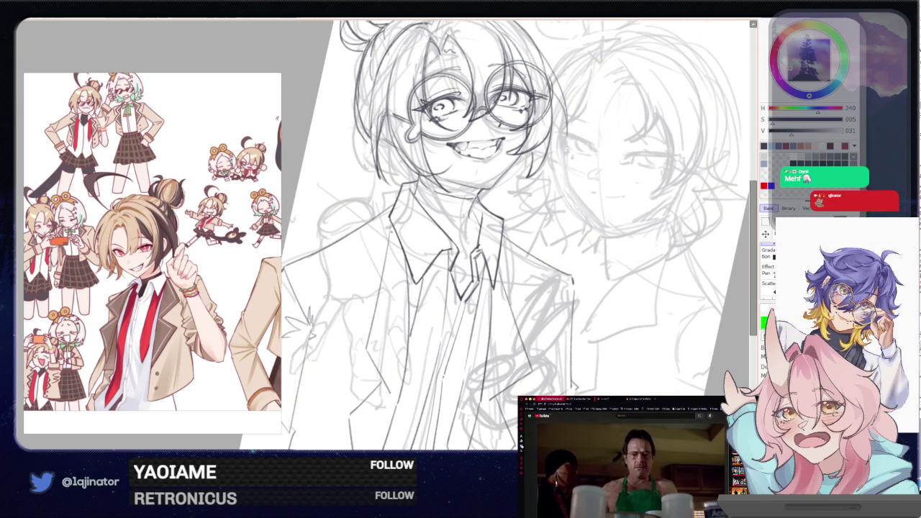
# Ink the left edge of the jacket and reframe the view on the collar and tie
pyautogui.moveTo(398, 231); pyautogui.dragTo(374, 351)
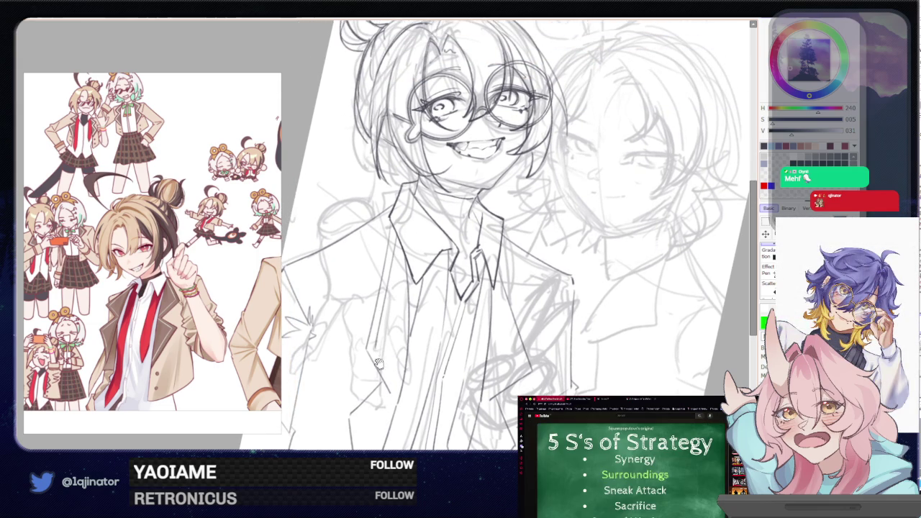
pyautogui.moveTo(377, 361); pyautogui.dragTo(414, 249)
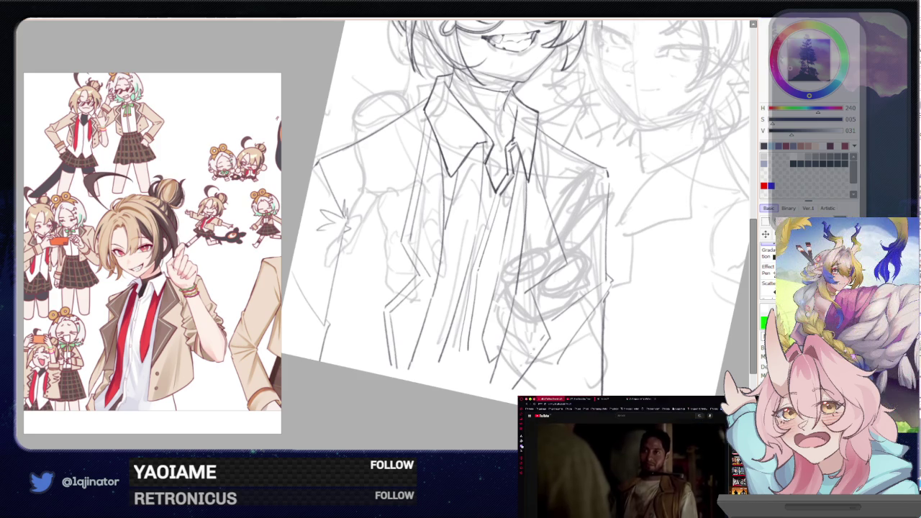
pyautogui.moveTo(579, 324); pyautogui.dragTo(592, 367)
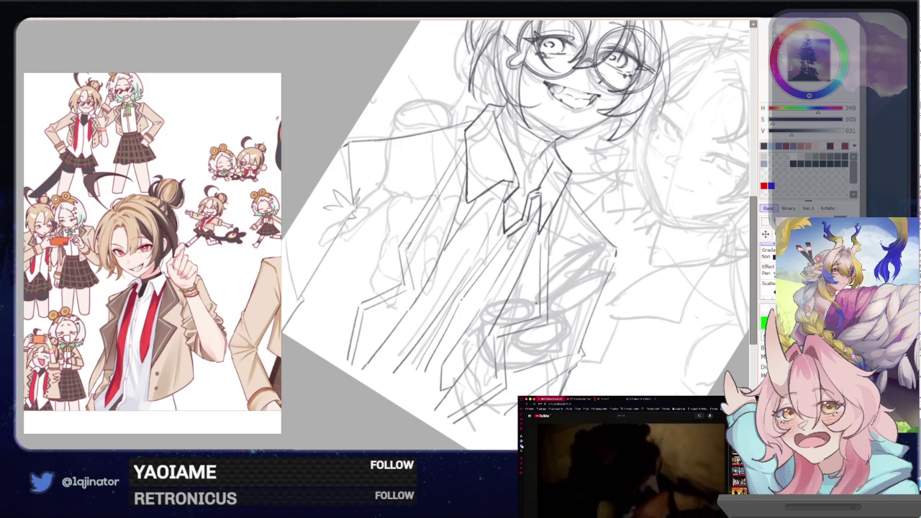
pyautogui.moveTo(539, 270); pyautogui.dragTo(510, 234)
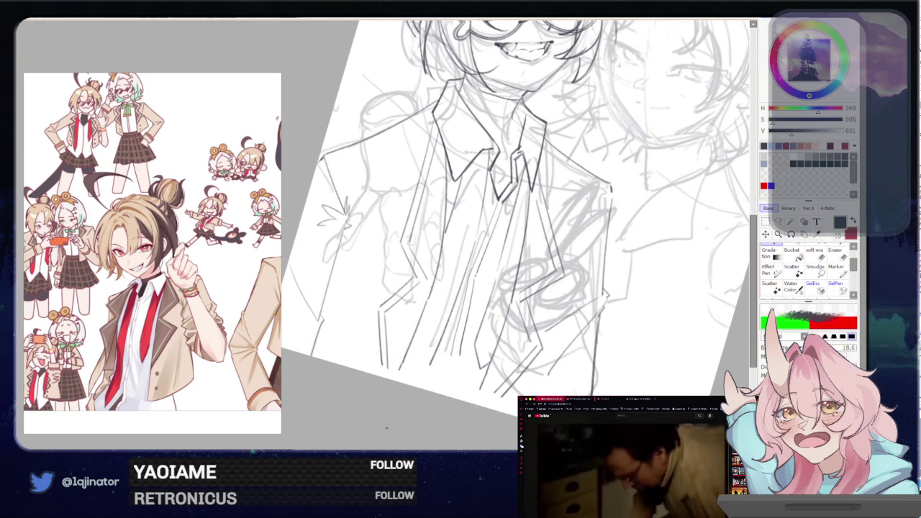
pyautogui.moveTo(492, 322)
pyautogui.mouseDown()
pyautogui.moveTo(463, 337)
pyautogui.moveTo(456, 376)
pyautogui.mouseUp()
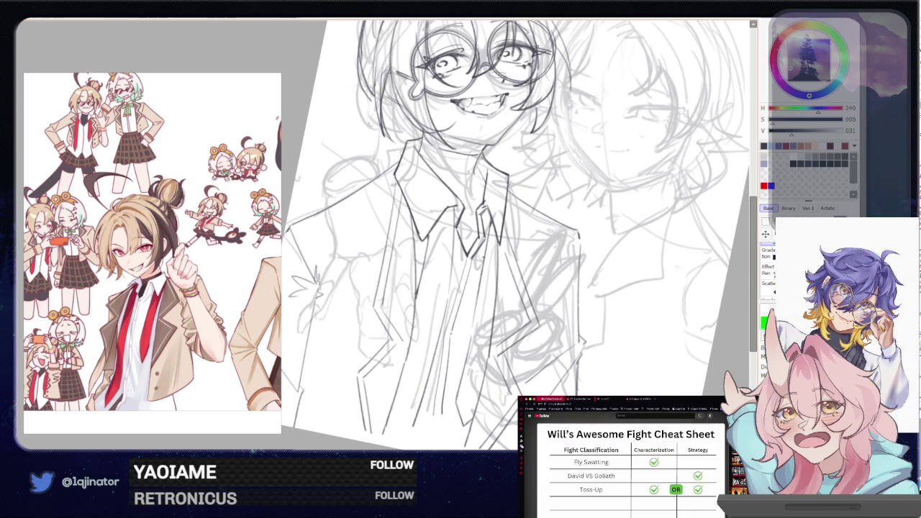
pyautogui.moveTo(466, 379); pyautogui.dragTo(467, 359)
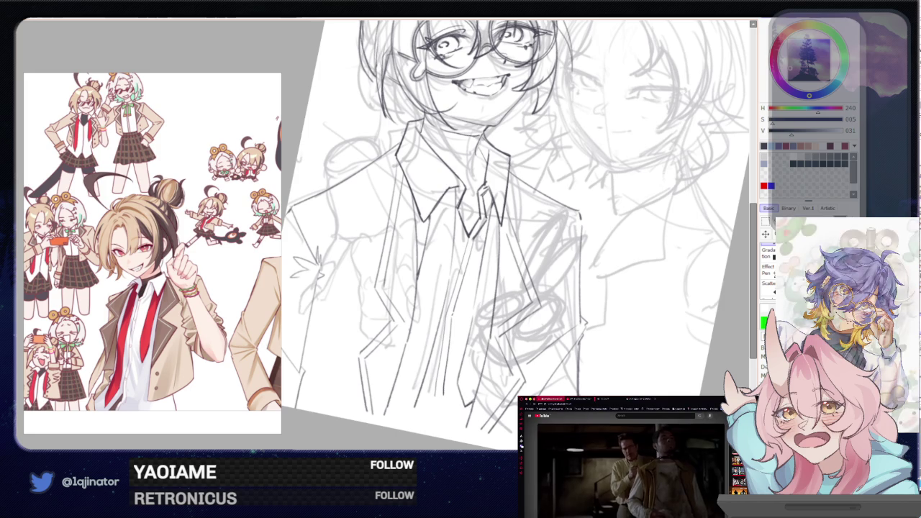
# Ink the long tie line and the shirt lines beside it, redoing the last shirt stroke
pyautogui.moveTo(462, 386); pyautogui.dragTo(486, 231)
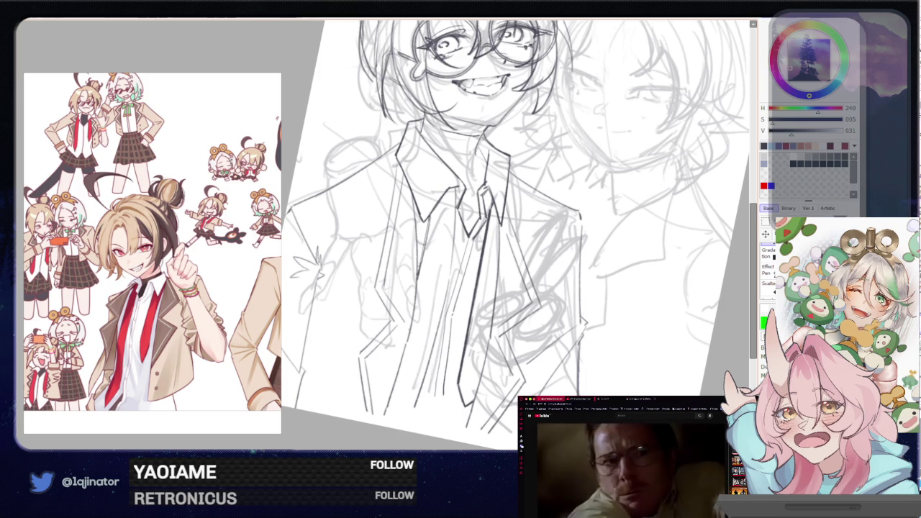
pyautogui.moveTo(430, 216); pyautogui.dragTo(418, 276)
pyautogui.moveTo(456, 193); pyautogui.dragTo(442, 307)
pyautogui.moveTo(456, 189)
pyautogui.mouseDown()
pyautogui.moveTo(445, 289)
pyautogui.moveTo(407, 423)
pyautogui.mouseUp()
pyautogui.hotkey('ctrl', 'z')
pyautogui.moveTo(434, 363); pyautogui.dragTo(436, 426)
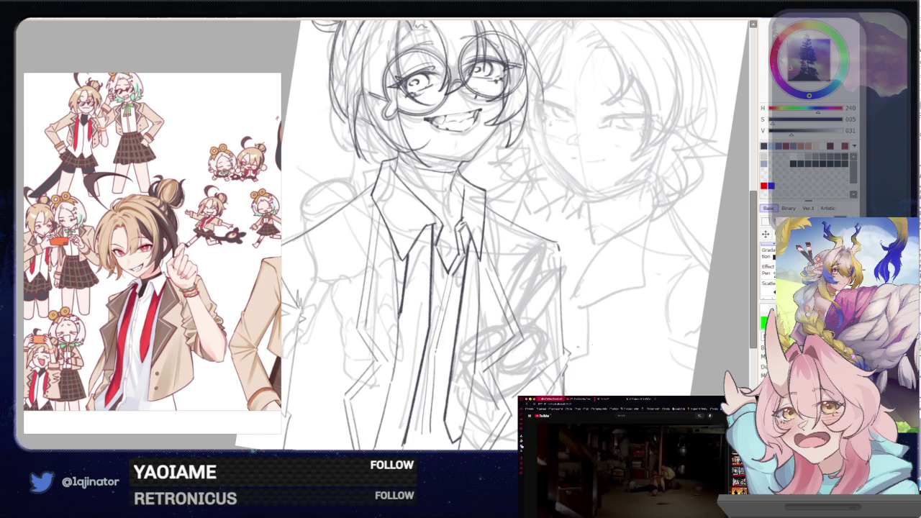
pyautogui.moveTo(490, 248); pyautogui.dragTo(478, 309)
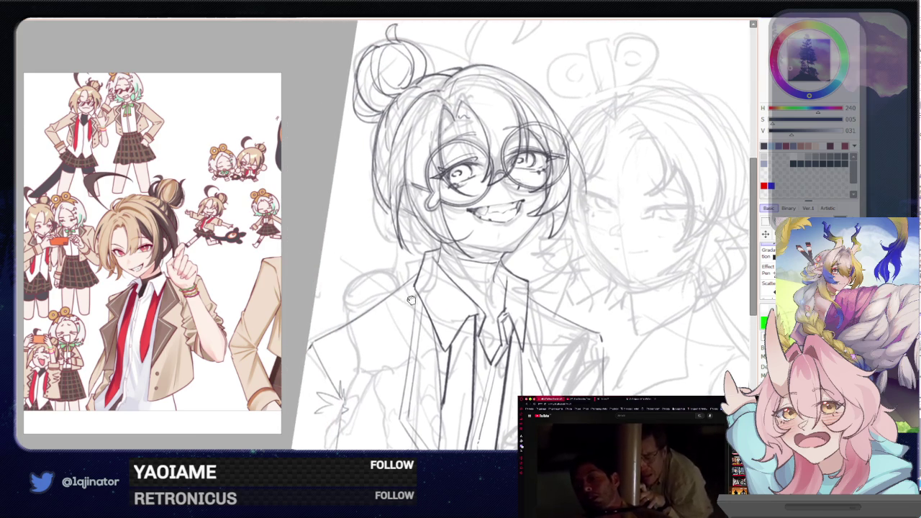
# Ink a darker shoulder line on the glasses character
pyautogui.moveTo(468, 276); pyautogui.dragTo(525, 301)
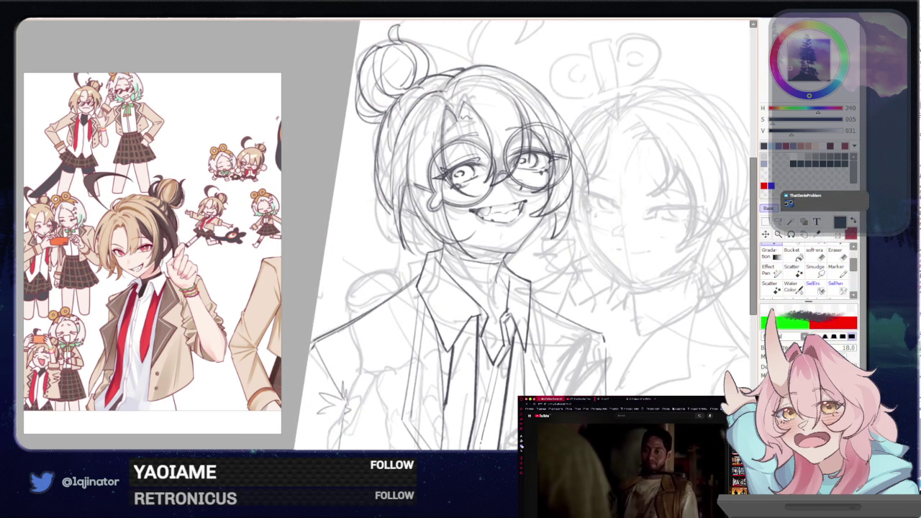
pyautogui.moveTo(402, 289); pyautogui.dragTo(316, 341)
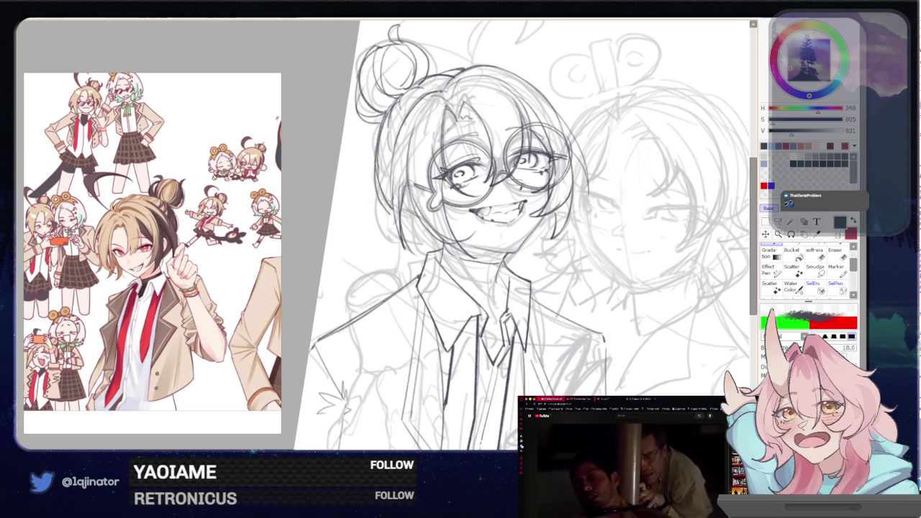
pyautogui.moveTo(504, 252); pyautogui.dragTo(462, 230)
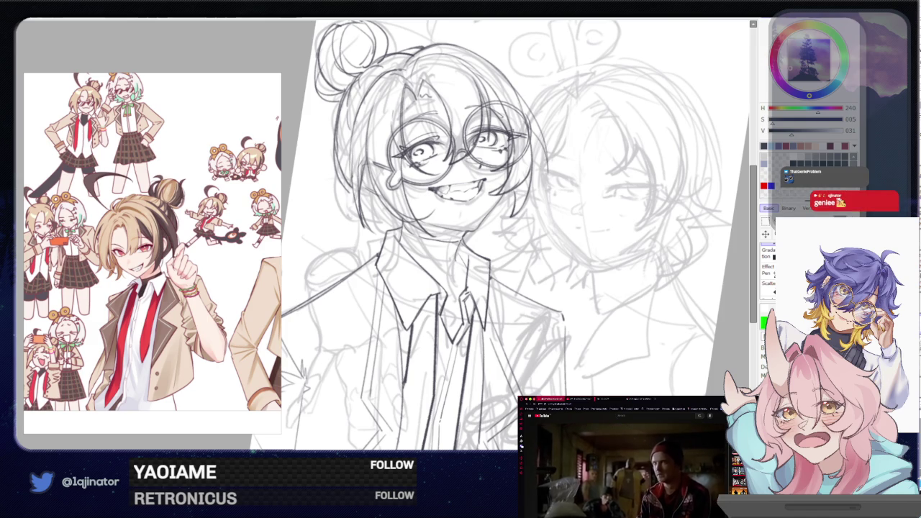
# Toggle the line art off, on, and off again, leaving only the rough sketch visible
pyautogui.scroll(-3, 593, 339)
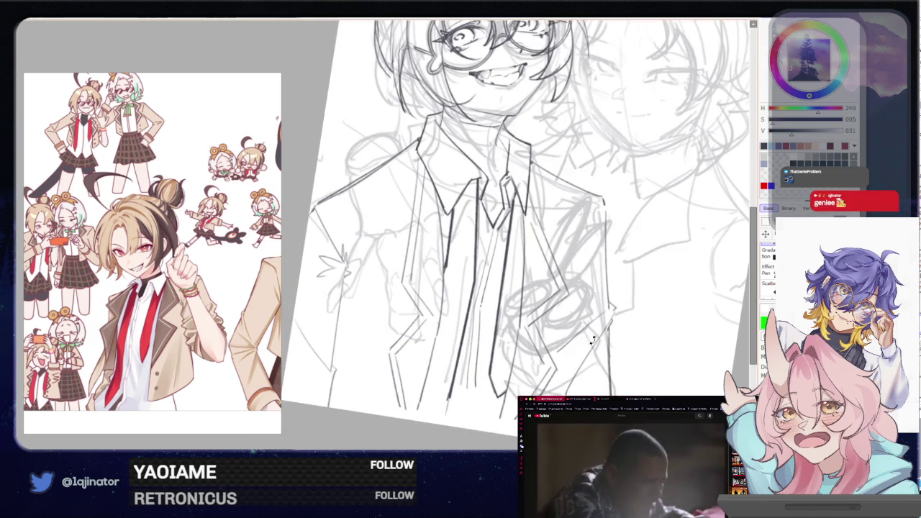
pyautogui.moveTo(593, 339); pyautogui.dragTo(588, 347)
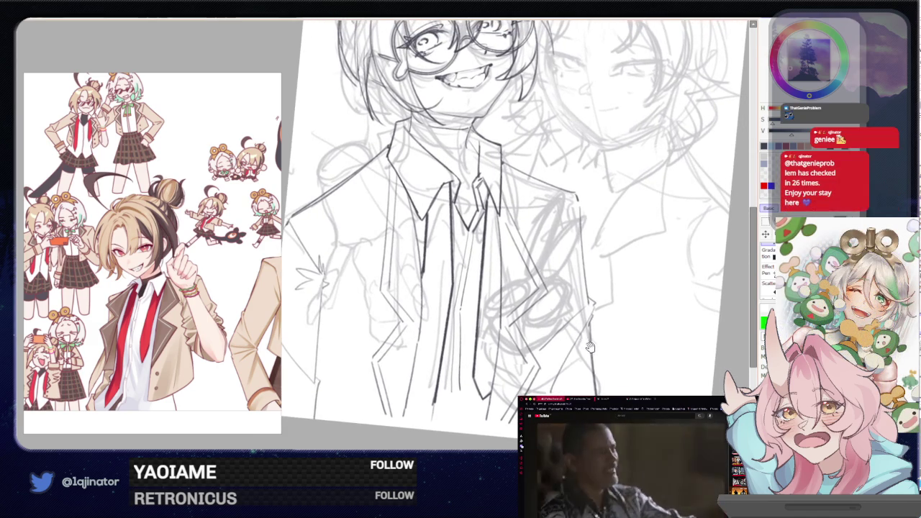
pyautogui.hotkey('ctrl', 'z')
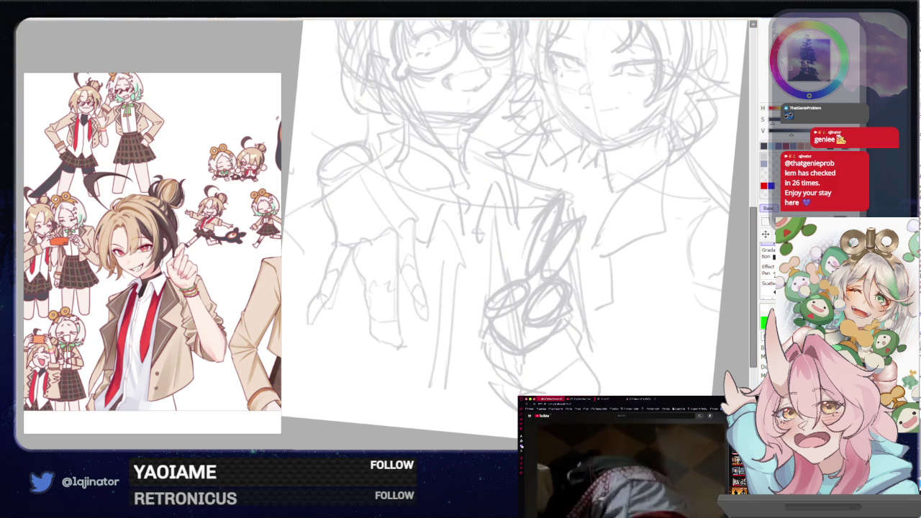
pyautogui.hotkey('ctrl', 'y')
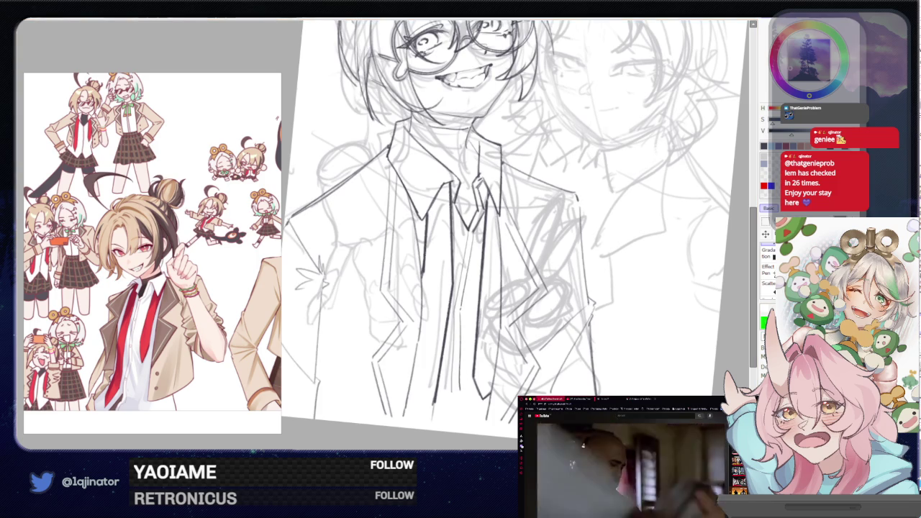
pyautogui.hotkey('ctrl', 'z')
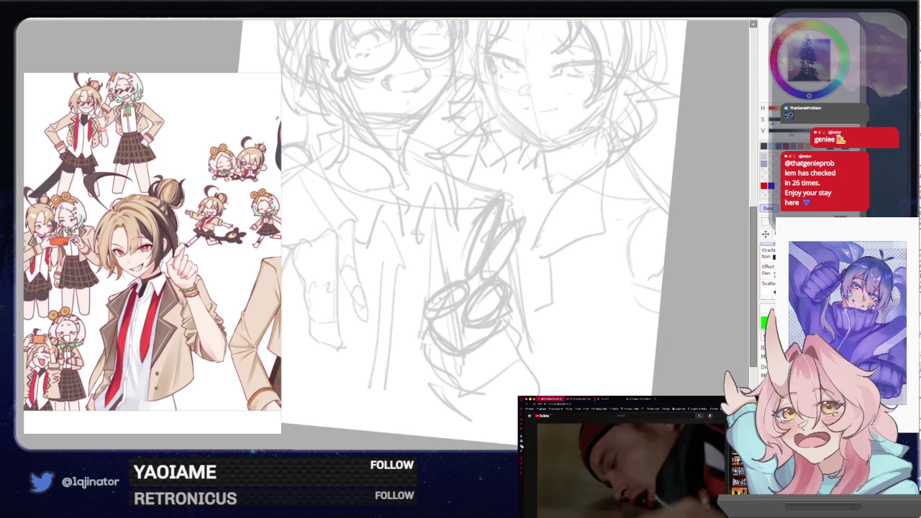
# Adjust the sketched hand strokes, then move and rotate the hand with Ctrl+T
pyautogui.moveTo(450, 355); pyautogui.dragTo(502, 321)
pyautogui.hotkey('ctrl', 'z')
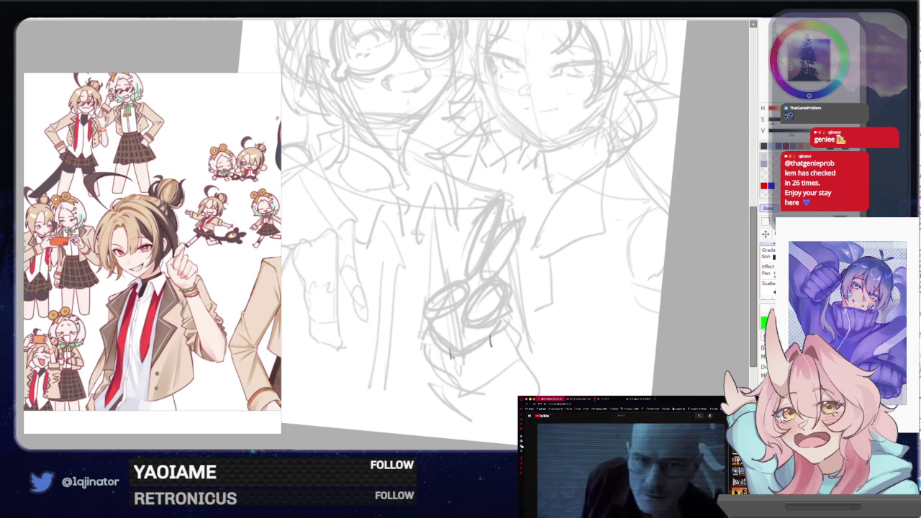
pyautogui.moveTo(495, 288); pyautogui.dragTo(502, 310)
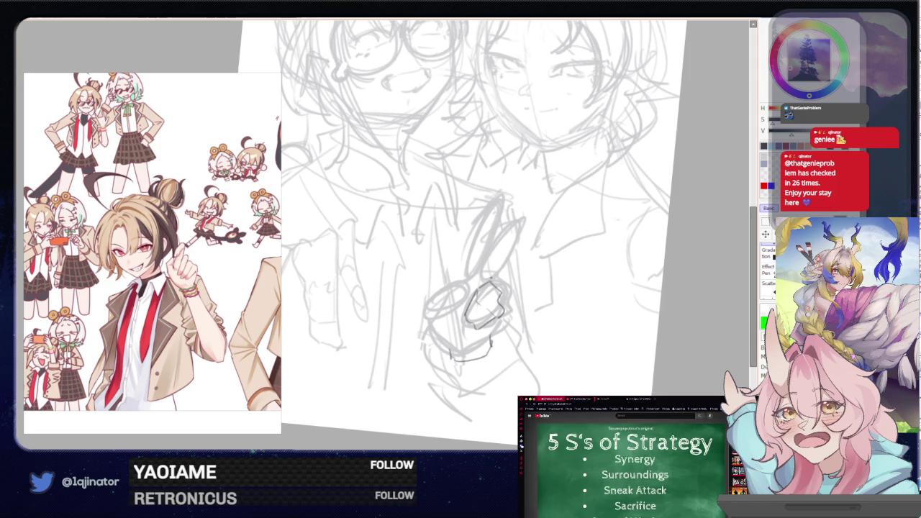
pyautogui.hotkey('ctrl', 't')
pyautogui.moveTo(504, 287); pyautogui.dragTo(477, 310)
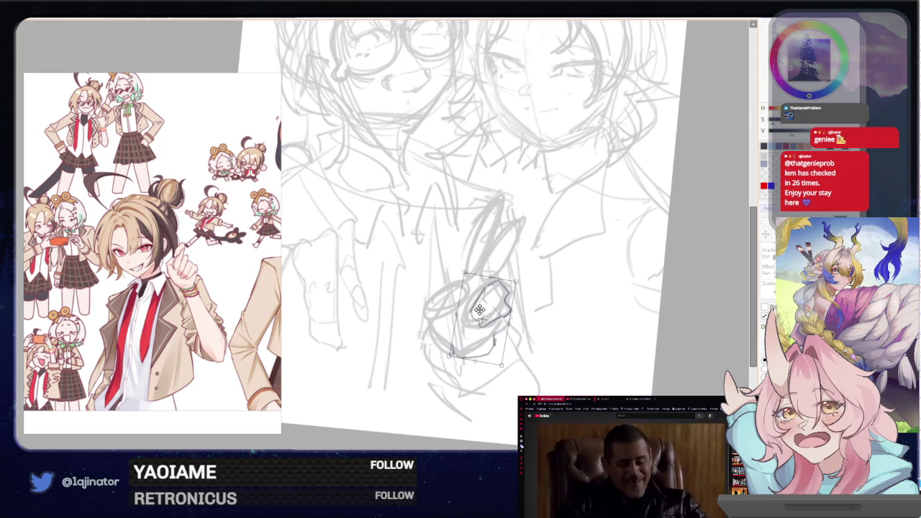
pyautogui.press('Return')
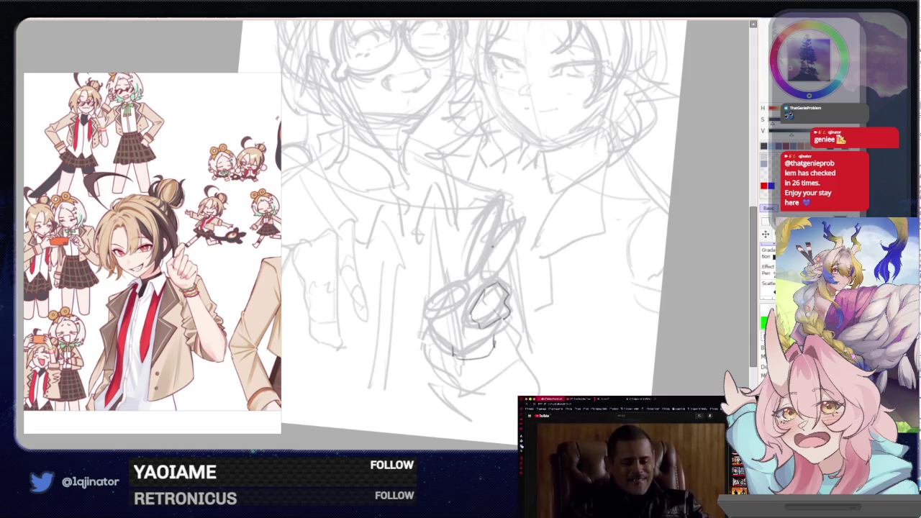
# Redraw the scissor blade with new pencil lines above the hand
pyautogui.moveTo(478, 277); pyautogui.dragTo(526, 203)
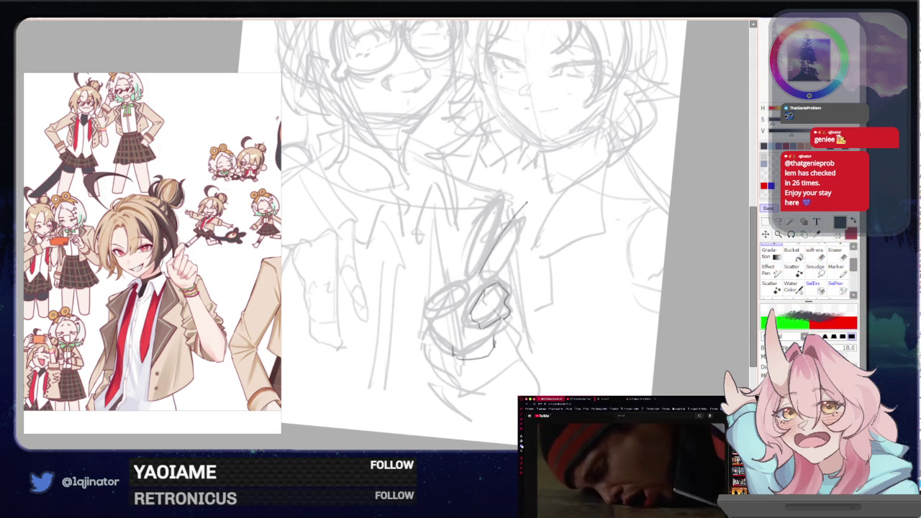
pyautogui.hotkey('ctrl', 'z')
pyautogui.moveTo(479, 273); pyautogui.dragTo(525, 214)
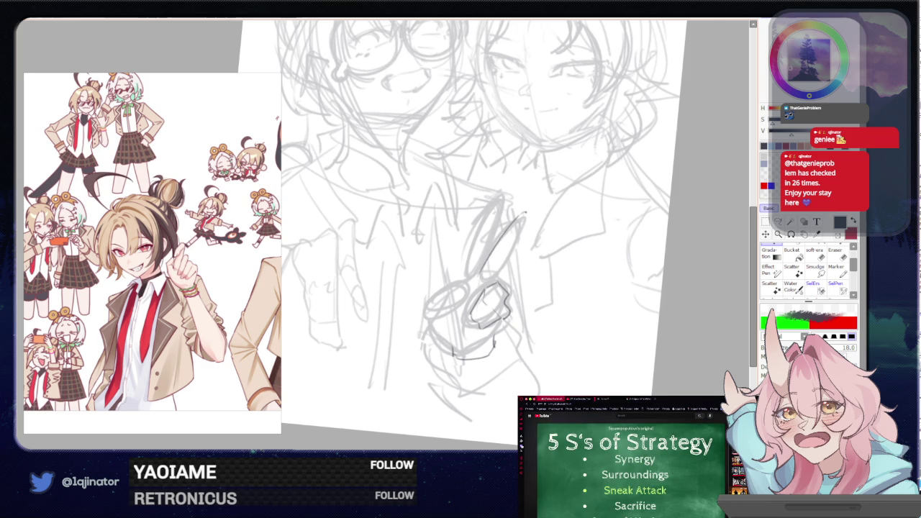
pyautogui.moveTo(502, 256); pyautogui.dragTo(529, 213)
pyautogui.moveTo(496, 264); pyautogui.dragTo(528, 215)
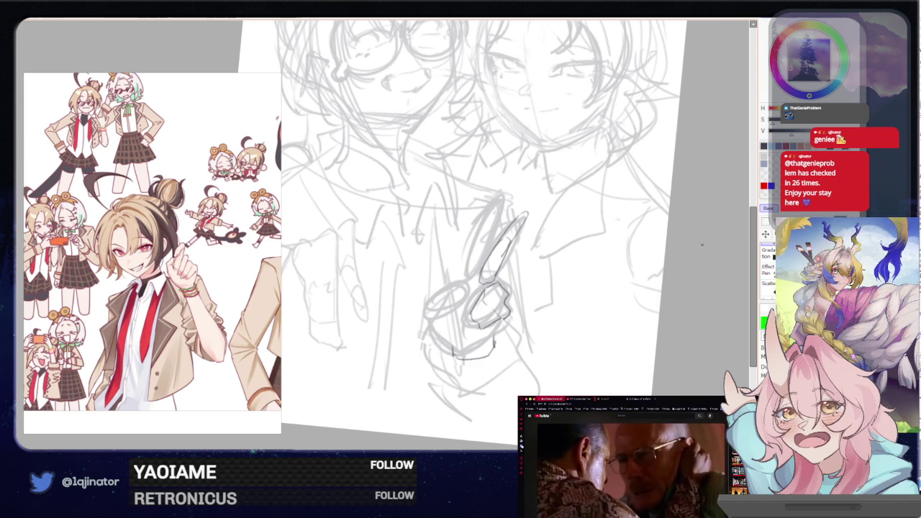
pyautogui.moveTo(539, 267); pyautogui.dragTo(517, 329)
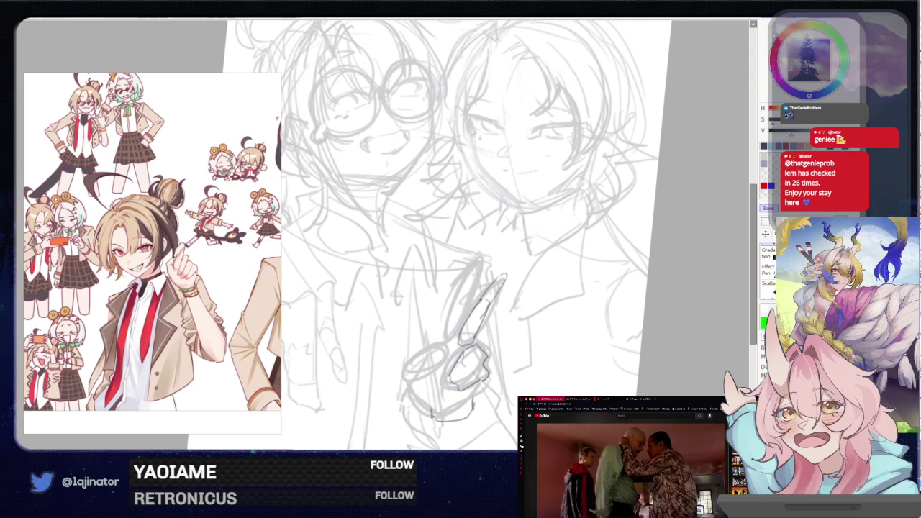
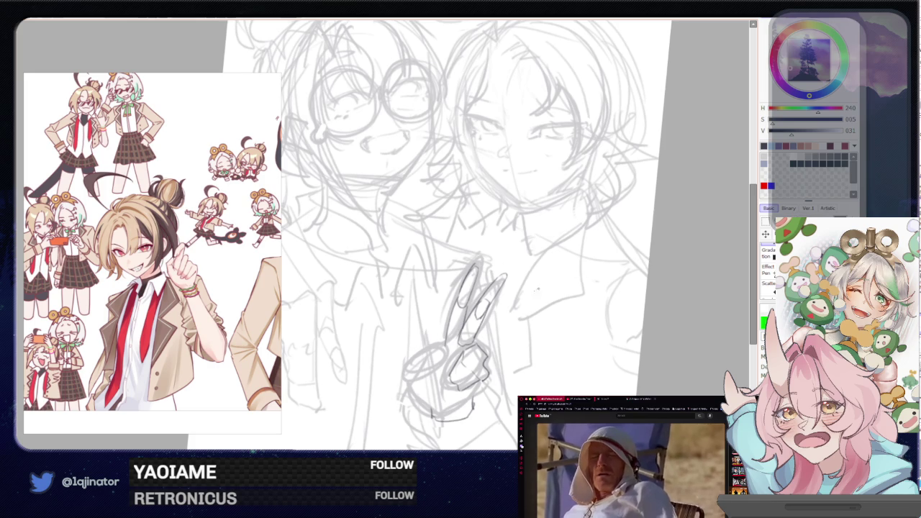
# Mirror the view to check the drawing's balance, then add a short pencil stroke to the peace-sign hand
pyautogui.moveTo(630, 265); pyautogui.dragTo(635, 213)
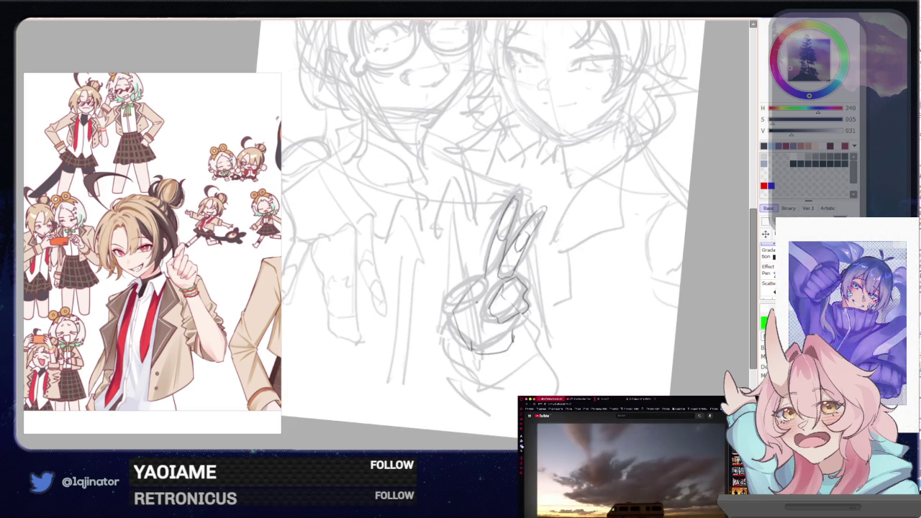
pyautogui.moveTo(648, 310)
pyautogui.mouseDown()
pyautogui.moveTo(532, 324)
pyautogui.moveTo(579, 327)
pyautogui.mouseUp()
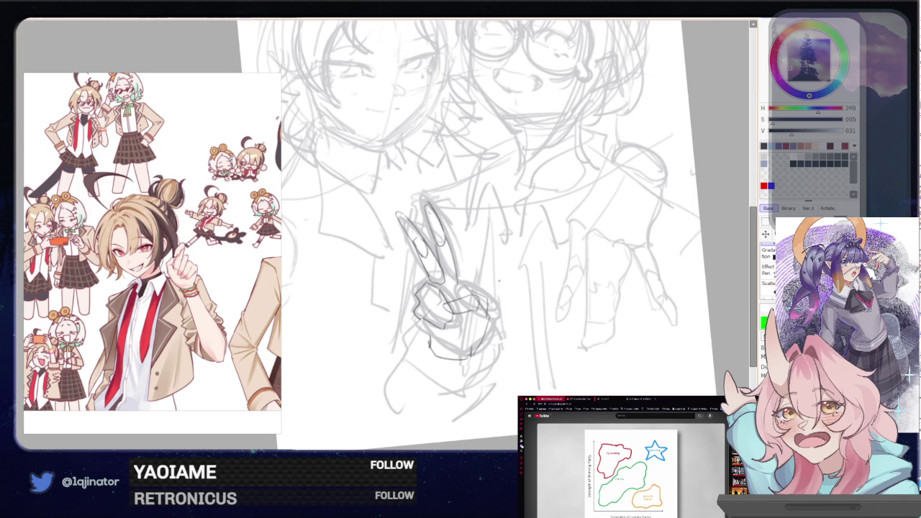
pyautogui.press('h')
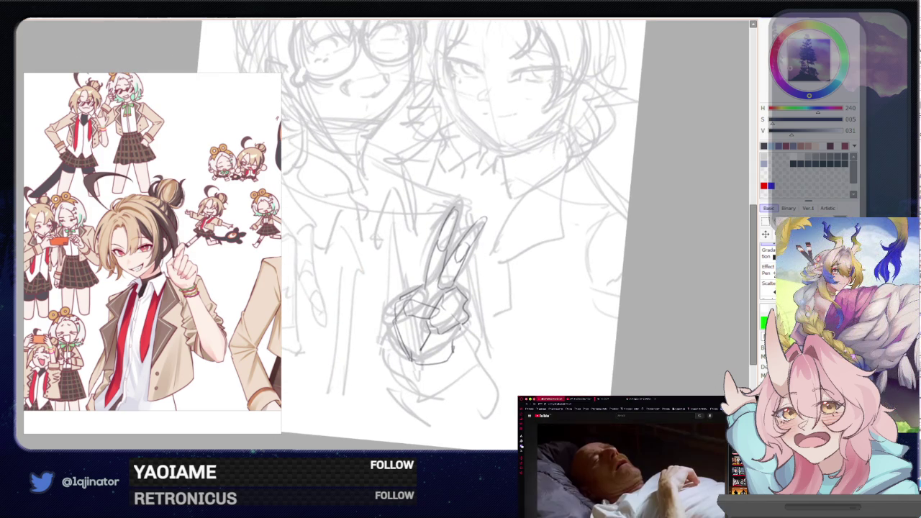
pyautogui.moveTo(442, 365); pyautogui.dragTo(465, 325)
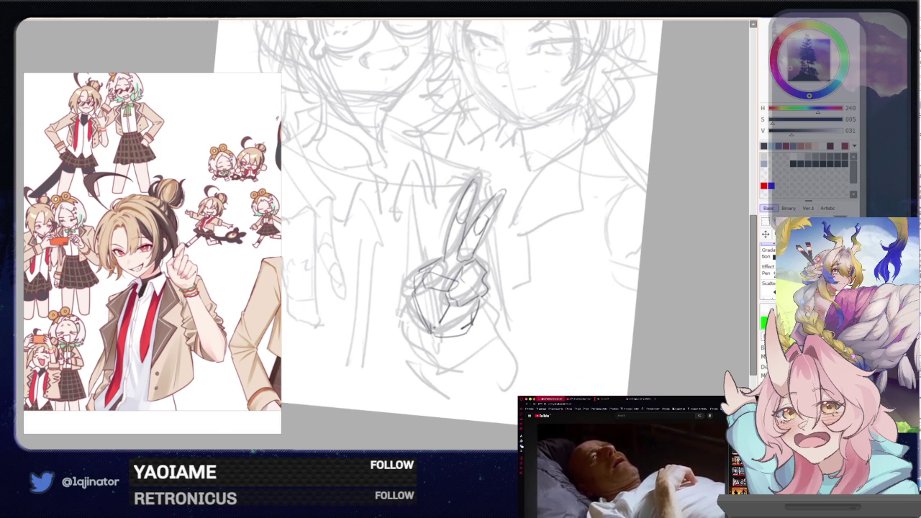
pyautogui.moveTo(428, 328); pyautogui.dragTo(431, 344)
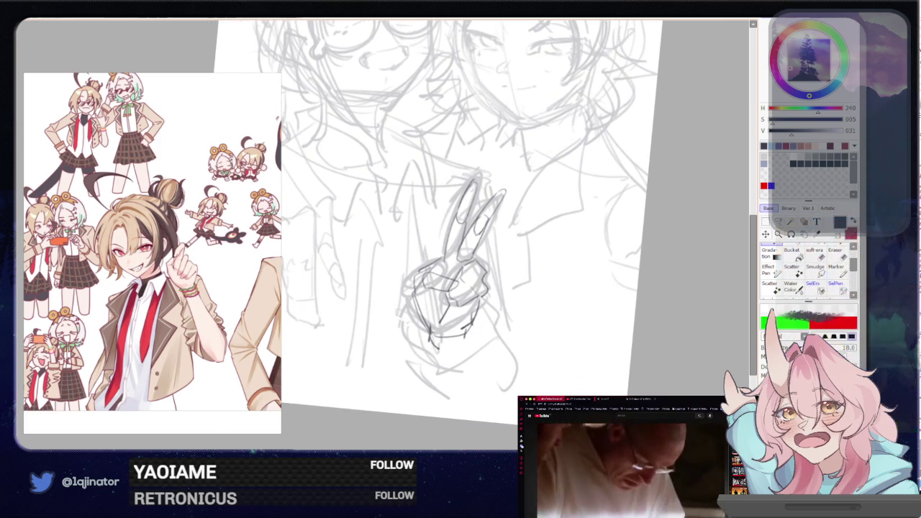
# Reshape the hand, redraw its short strokes and the vertical sleeve line, and shift both up-right
pyautogui.press('ctrl')
pyautogui.moveTo(570, 249); pyautogui.dragTo(567, 232)
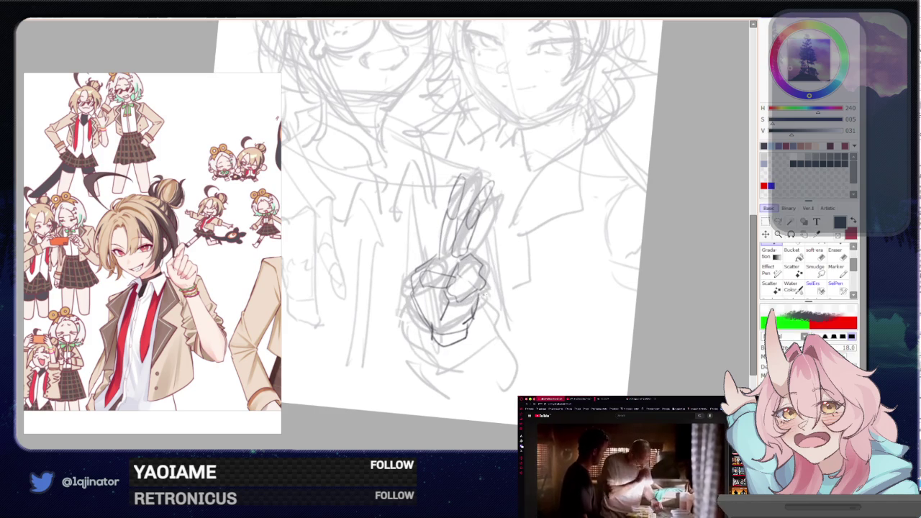
pyautogui.moveTo(461, 302); pyautogui.dragTo(481, 282)
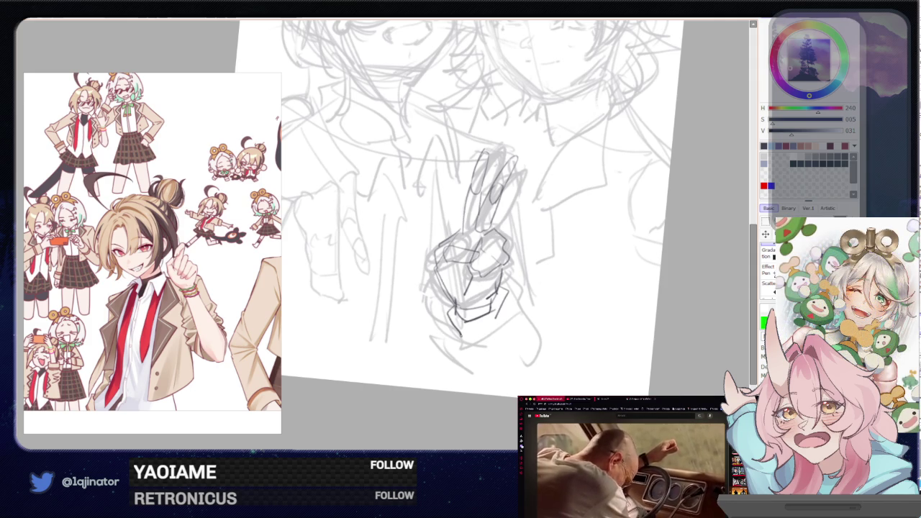
pyautogui.hotkey('ctrl', 'z')
pyautogui.moveTo(438, 299); pyautogui.dragTo(450, 312)
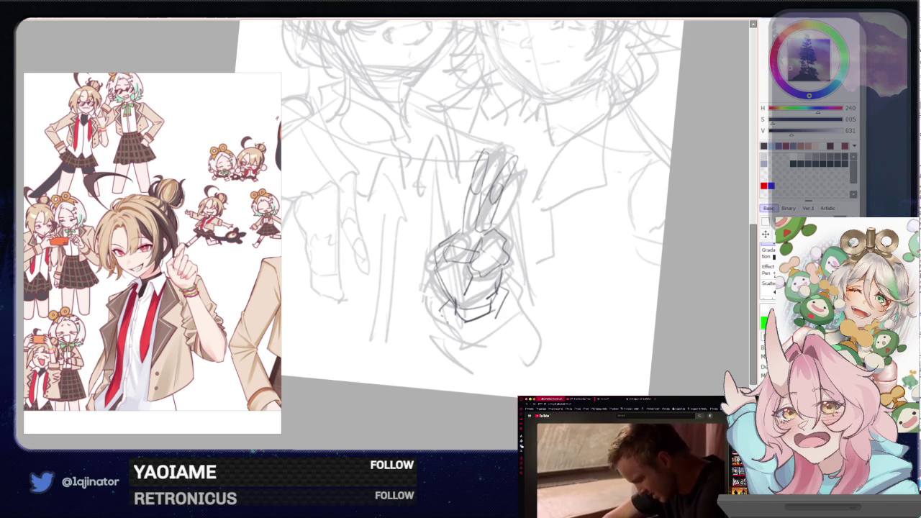
pyautogui.hotkey('ctrl', 'z')
pyautogui.moveTo(506, 292); pyautogui.dragTo(509, 315)
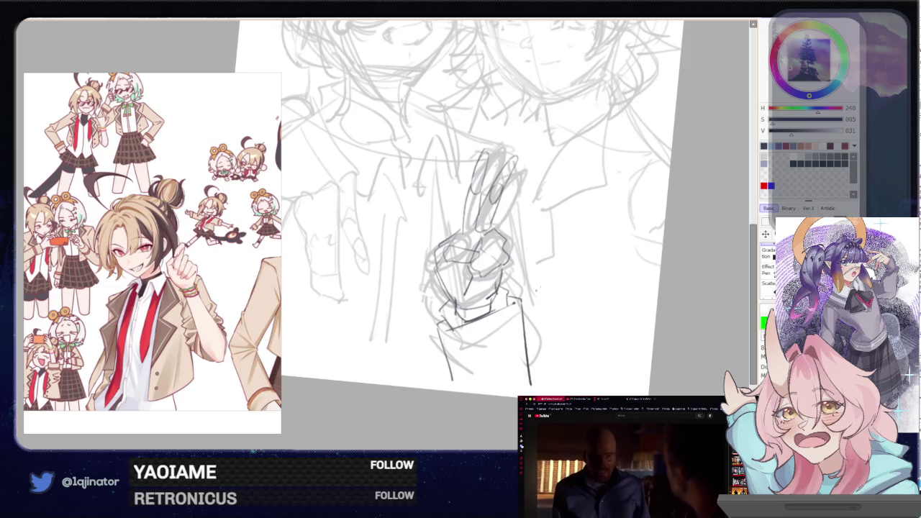
pyautogui.moveTo(543, 343); pyautogui.dragTo(532, 328)
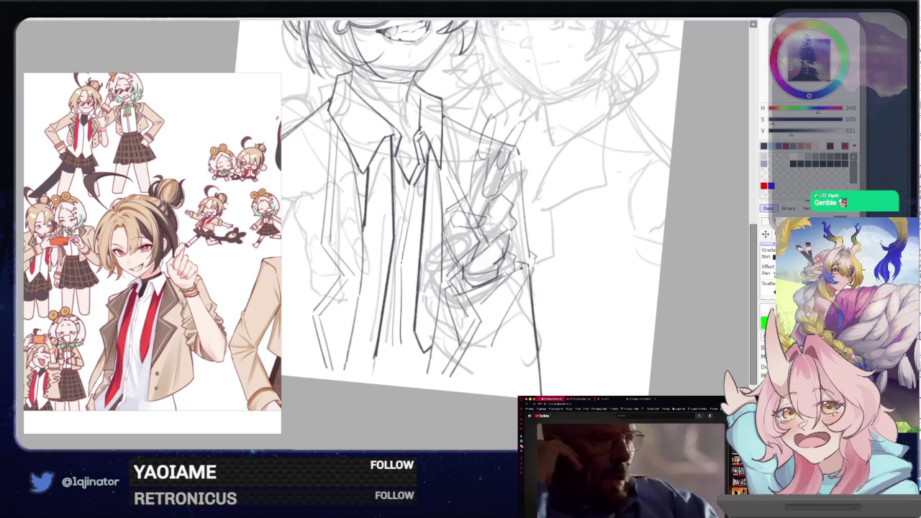
# Rotate the hand sketch clockwise and move it up and right beside the jacket front
pyautogui.hotkey('ctrl', 't')
pyautogui.moveTo(636, 284); pyautogui.dragTo(642, 301)
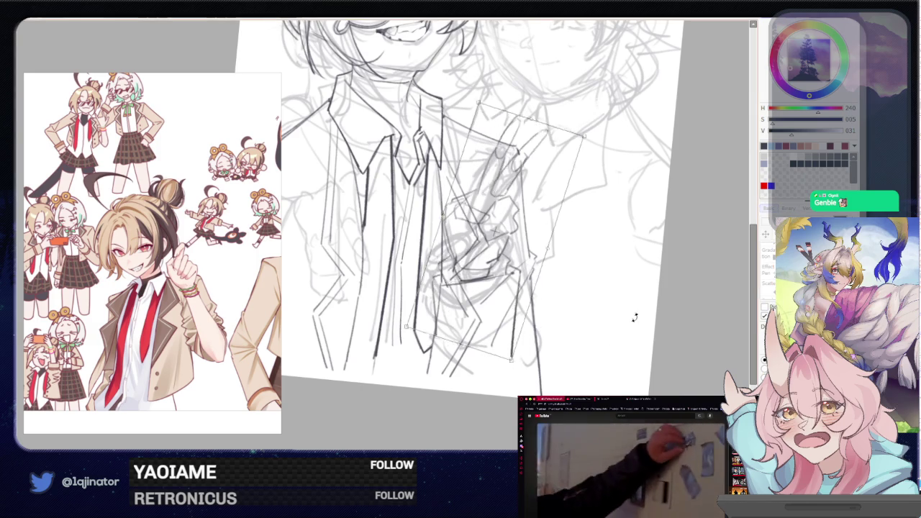
pyautogui.moveTo(518, 238)
pyautogui.mouseDown()
pyautogui.moveTo(536, 271)
pyautogui.moveTo(544, 251)
pyautogui.mouseUp()
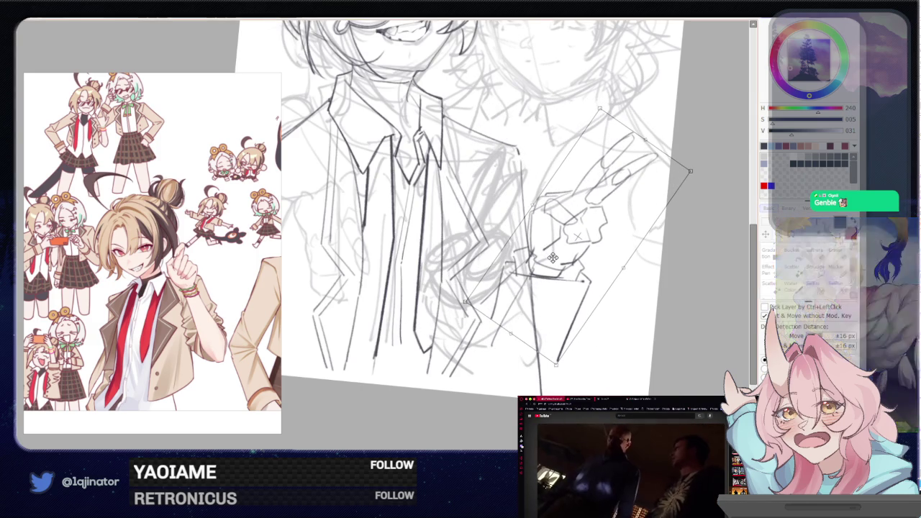
pyautogui.moveTo(549, 261); pyautogui.dragTo(590, 239)
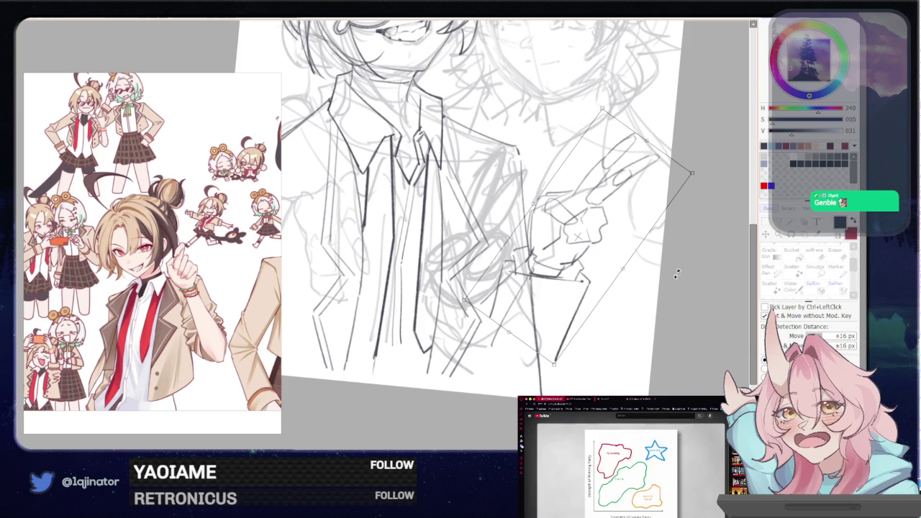
pyautogui.press('Return')
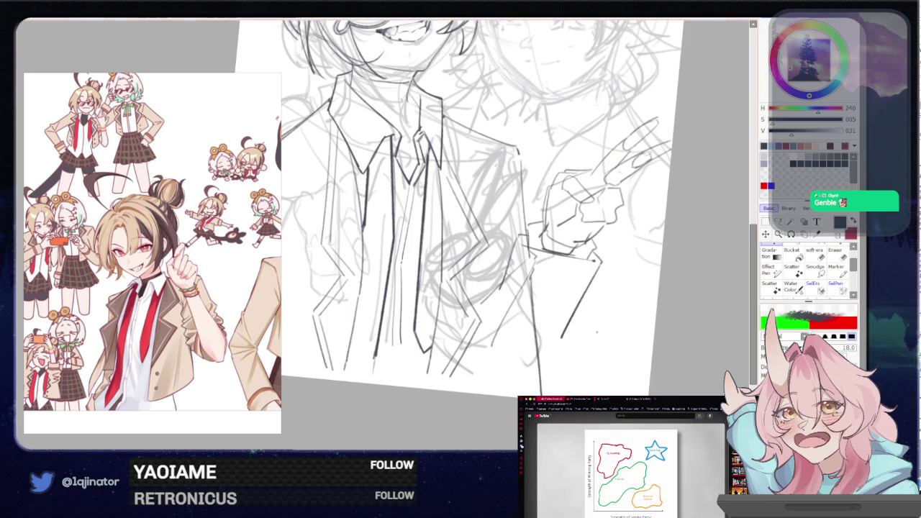
# Erase stray lines along the jacket edge with a large eraser and nudge the hand upward
pyautogui.press('e')
pyautogui.moveTo(527, 285)
pyautogui.mouseDown()
pyautogui.moveTo(524, 328)
pyautogui.moveTo(538, 392)
pyautogui.mouseUp()
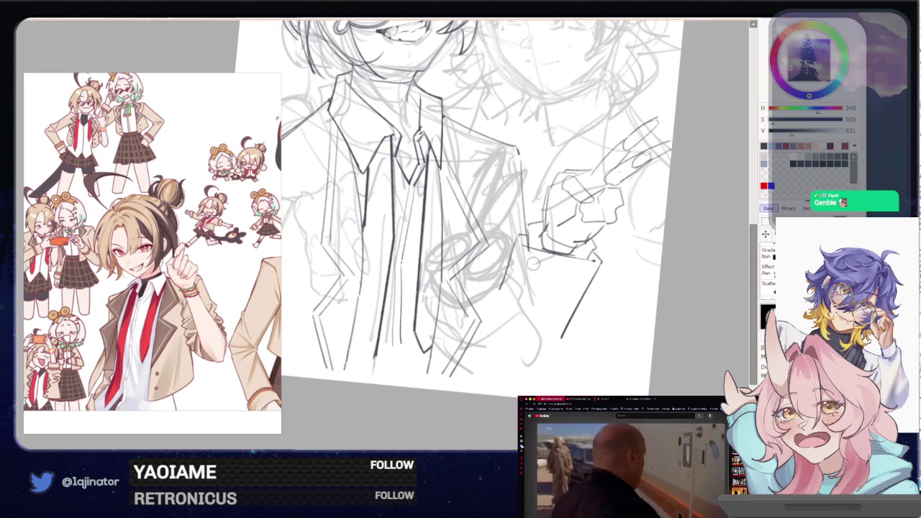
pyautogui.moveTo(671, 235)
pyautogui.mouseDown()
pyautogui.moveTo(589, 253)
pyautogui.moveTo(570, 241)
pyautogui.mouseUp()
pyautogui.press('Return')
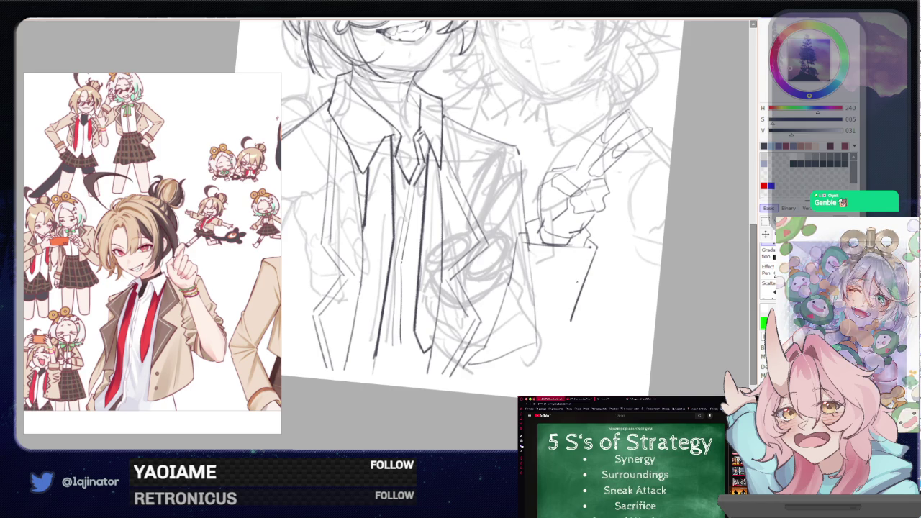
# Mirror the view and sketch a jacket line and the pocket's lower edge beside the hand, undoing the bad line
pyautogui.moveTo(554, 271)
pyautogui.mouseDown()
pyautogui.moveTo(416, 357)
pyautogui.moveTo(453, 377)
pyautogui.mouseUp()
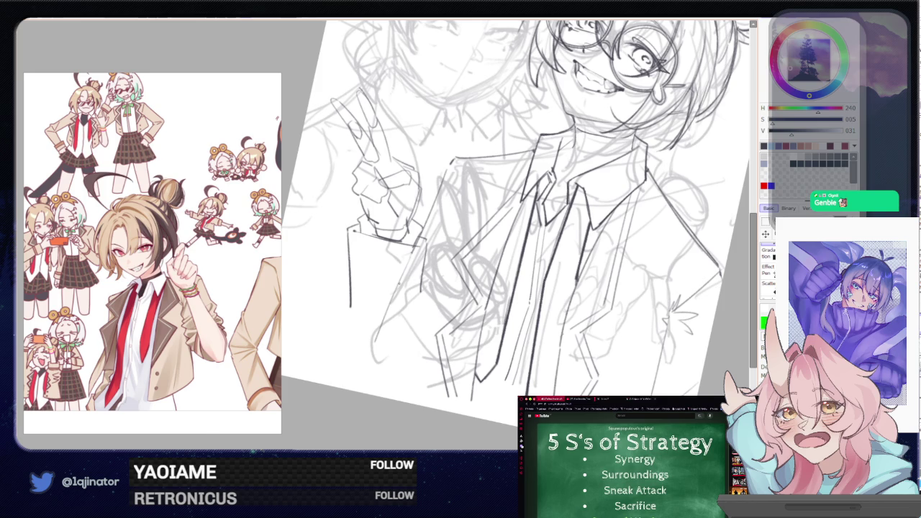
pyautogui.press('h')
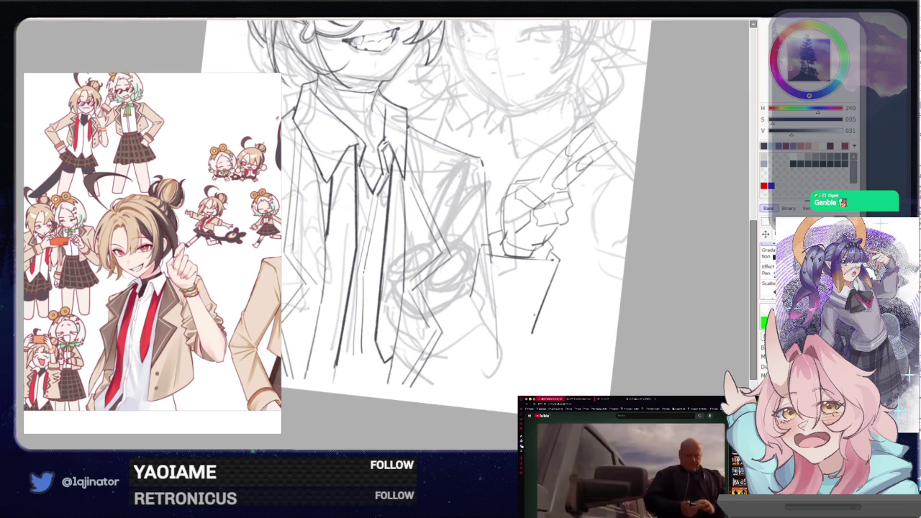
pyautogui.moveTo(516, 279)
pyautogui.mouseDown()
pyautogui.moveTo(575, 307)
pyautogui.moveTo(584, 285)
pyautogui.mouseUp()
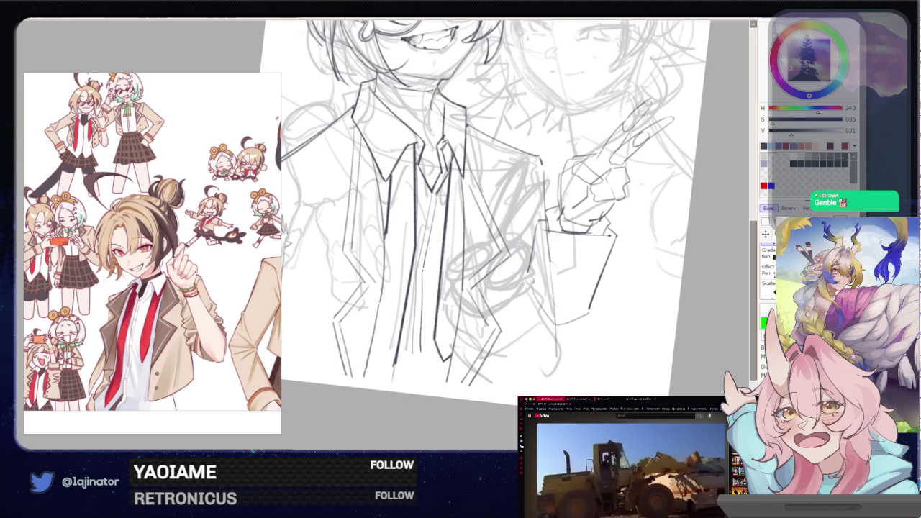
pyautogui.moveTo(524, 308); pyautogui.dragTo(499, 387)
pyautogui.moveTo(588, 311); pyautogui.dragTo(555, 325)
pyautogui.hotkey('ctrl', 'z')
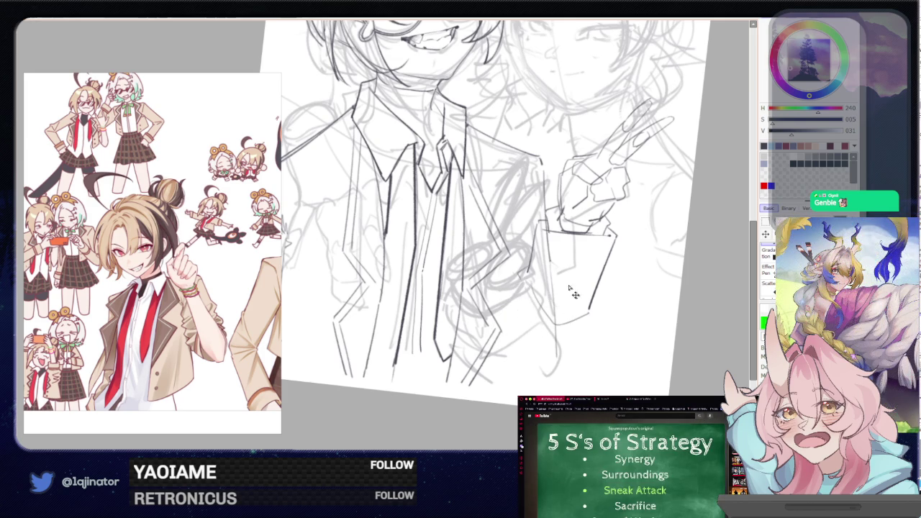
pyautogui.moveTo(569, 287)
pyautogui.mouseDown()
pyautogui.moveTo(547, 276)
pyautogui.moveTo(559, 285)
pyautogui.mouseUp()
pyautogui.moveTo(534, 320); pyautogui.dragTo(536, 303)
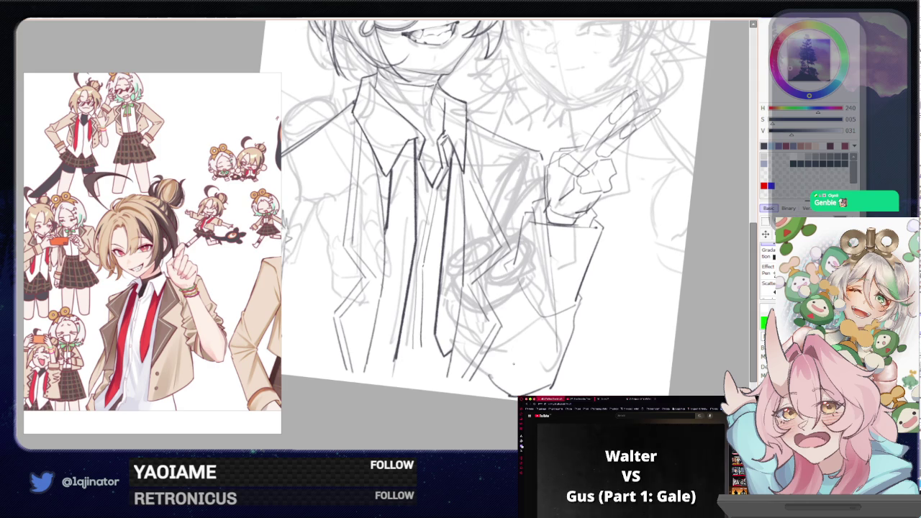
# Shift the hand and sleeve up-right and warp the fingers further to the right
pyautogui.moveTo(536, 371)
pyautogui.mouseDown()
pyautogui.moveTo(549, 360)
pyautogui.moveTo(543, 371)
pyautogui.mouseUp()
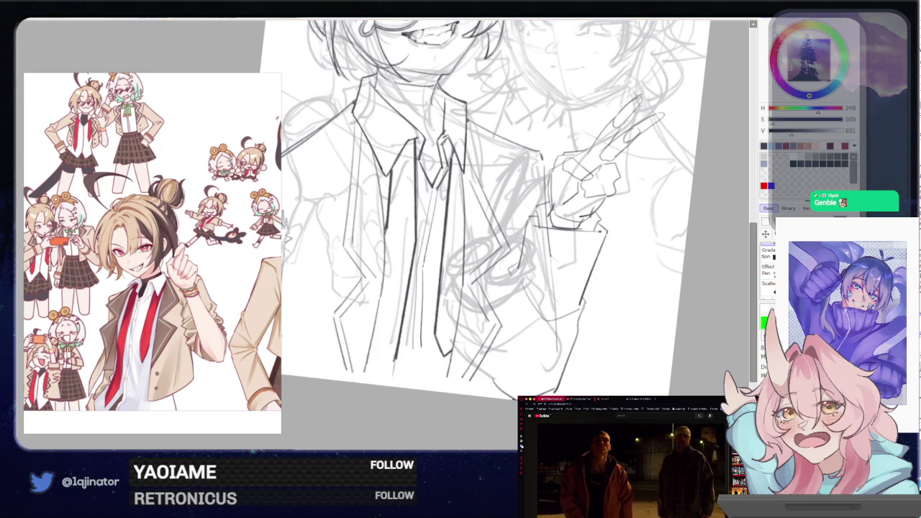
pyautogui.press('p')
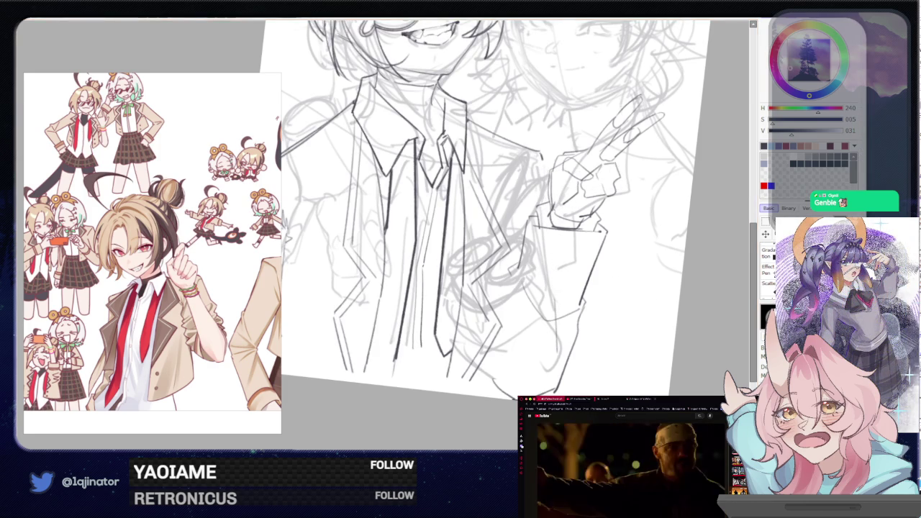
pyautogui.moveTo(600, 231)
pyautogui.mouseDown()
pyautogui.moveTo(605, 349)
pyautogui.moveTo(621, 220)
pyautogui.mouseUp()
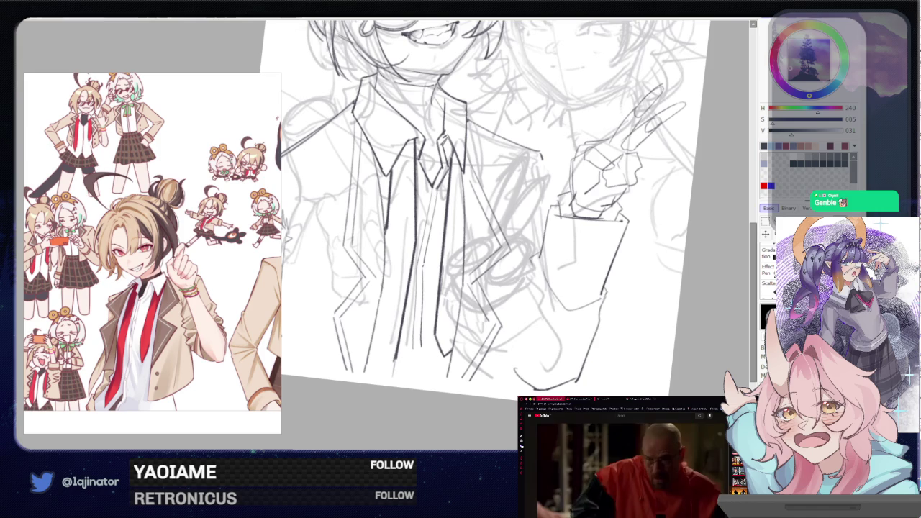
pyautogui.moveTo(599, 351); pyautogui.dragTo(597, 352)
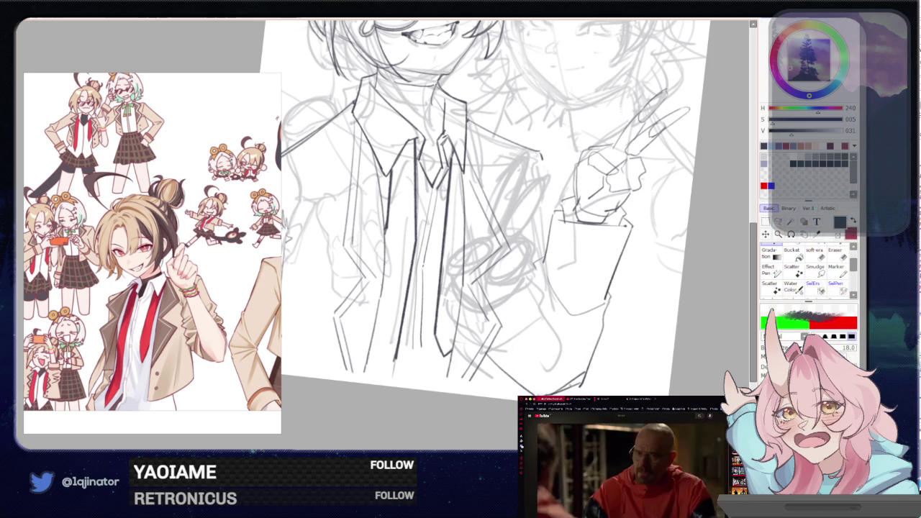
# Undo the lower part of the jacket line and bring the glasses-wearing face into view
pyautogui.press('e')
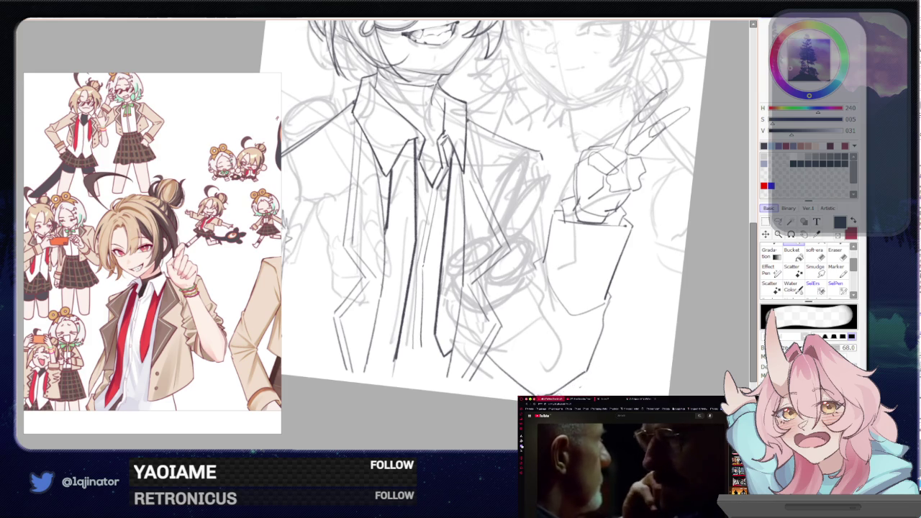
pyautogui.press('n')
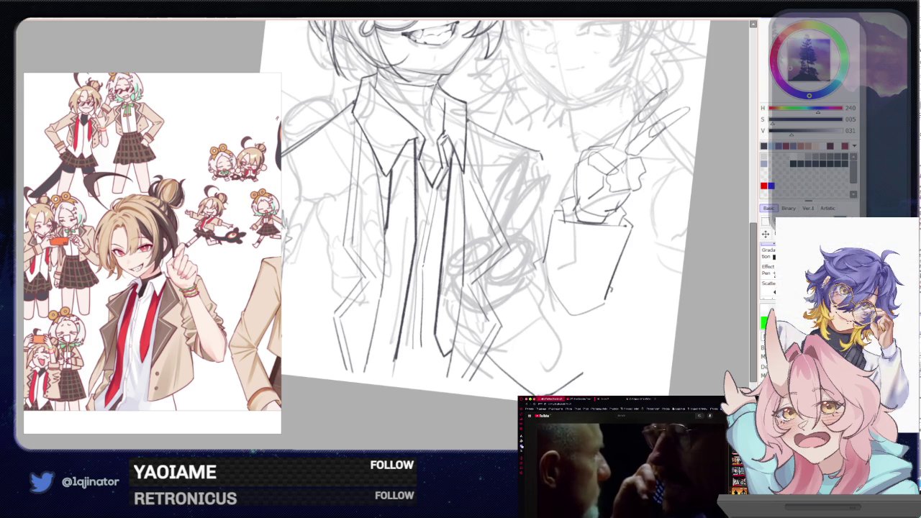
pyautogui.hotkey('ctrl', 'z')
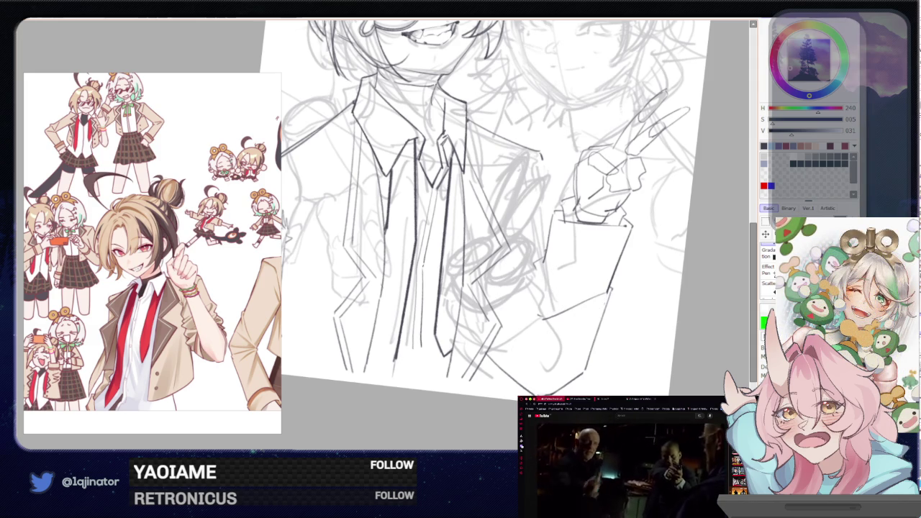
pyautogui.moveTo(431, 216); pyautogui.dragTo(547, 313)
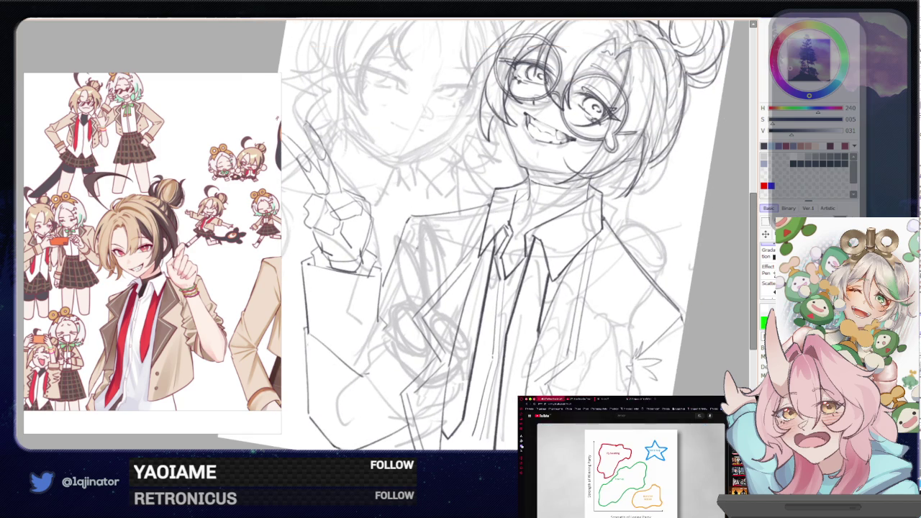
# Flip the view horizontally and pan across the glasses face, collar, tie and peace-sign hand
pyautogui.press('h')
pyautogui.moveTo(482, 277); pyautogui.dragTo(575, 328)
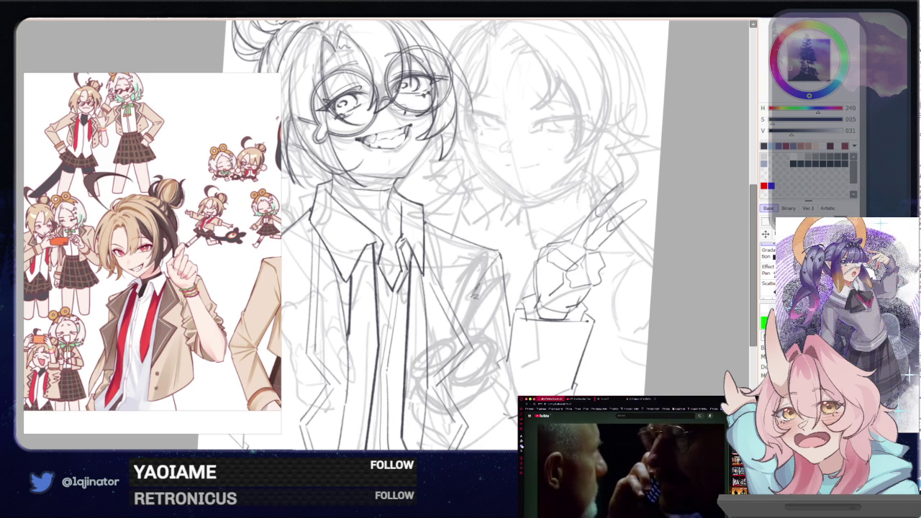
pyautogui.moveTo(478, 309); pyautogui.dragTo(489, 273)
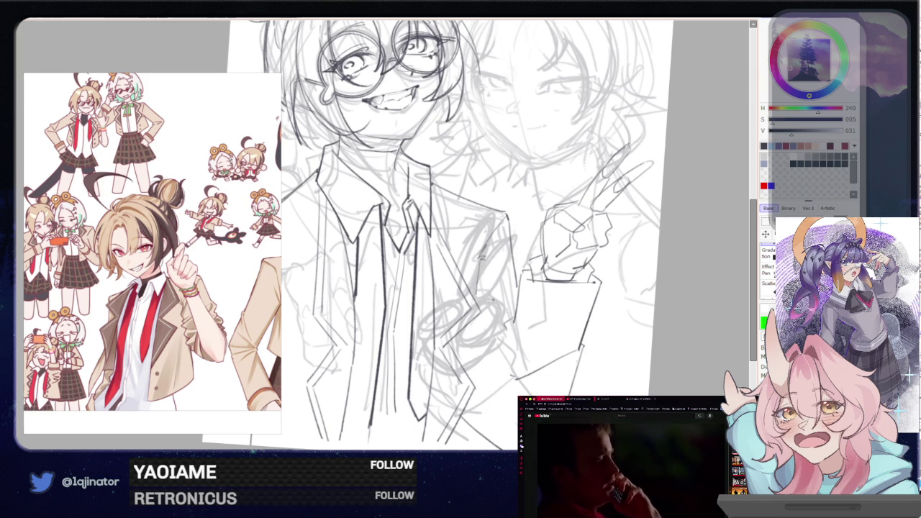
pyautogui.moveTo(596, 271); pyautogui.dragTo(626, 188)
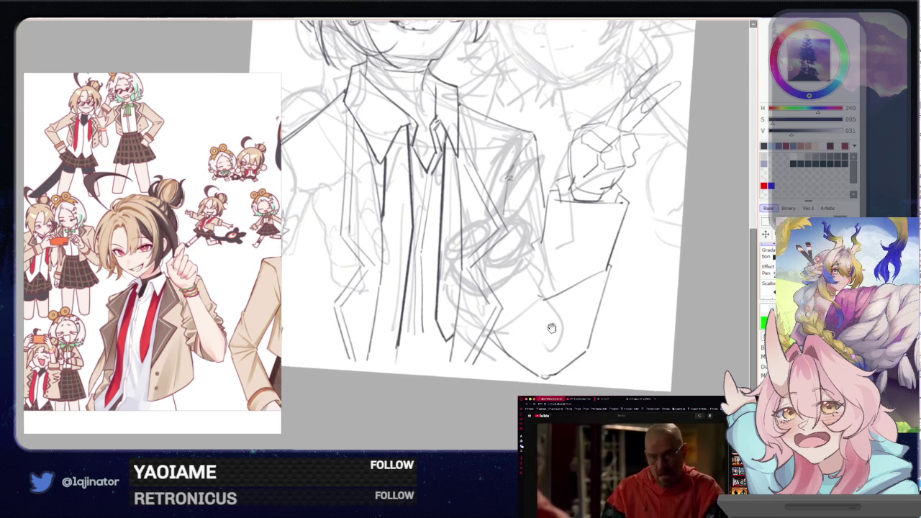
pyautogui.moveTo(552, 269); pyautogui.dragTo(549, 296)
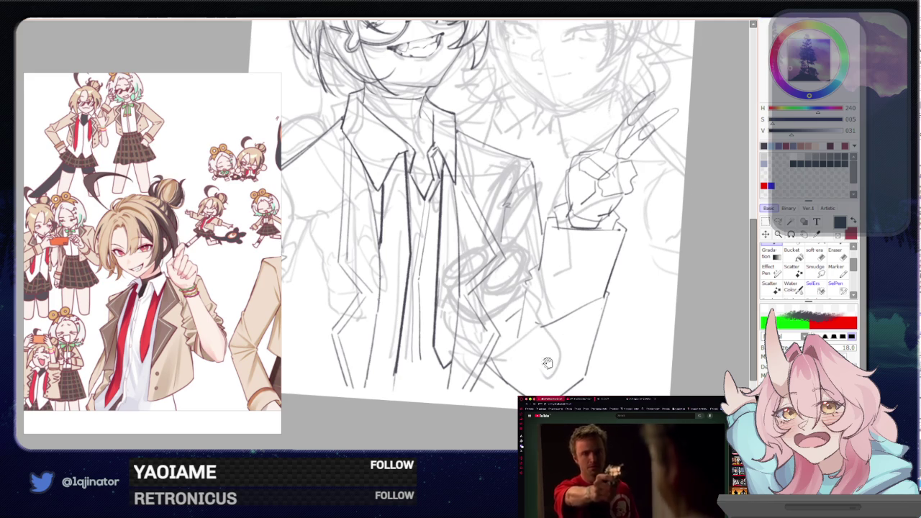
pyautogui.moveTo(547, 363); pyautogui.dragTo(552, 331)
pyautogui.press('e')
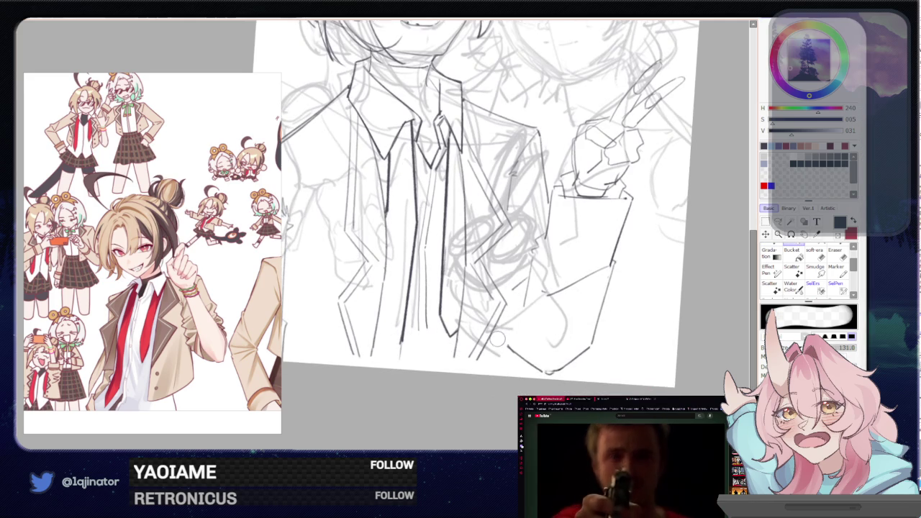
# Lasso the hand and arm, then move them right and lower with a slight counter-clockwise tilt
pyautogui.press('n')
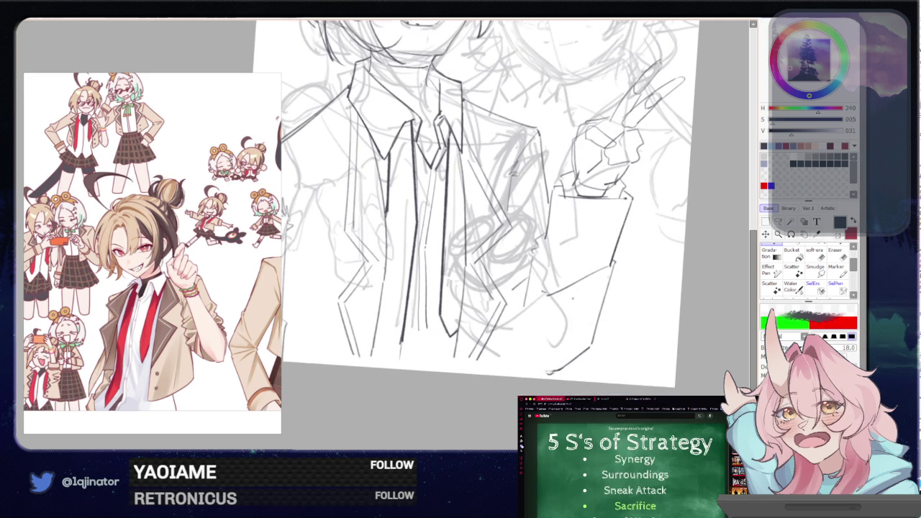
pyautogui.press('h')
pyautogui.moveTo(510, 352)
pyautogui.mouseDown()
pyautogui.moveTo(513, 360)
pyautogui.moveTo(495, 356)
pyautogui.mouseUp()
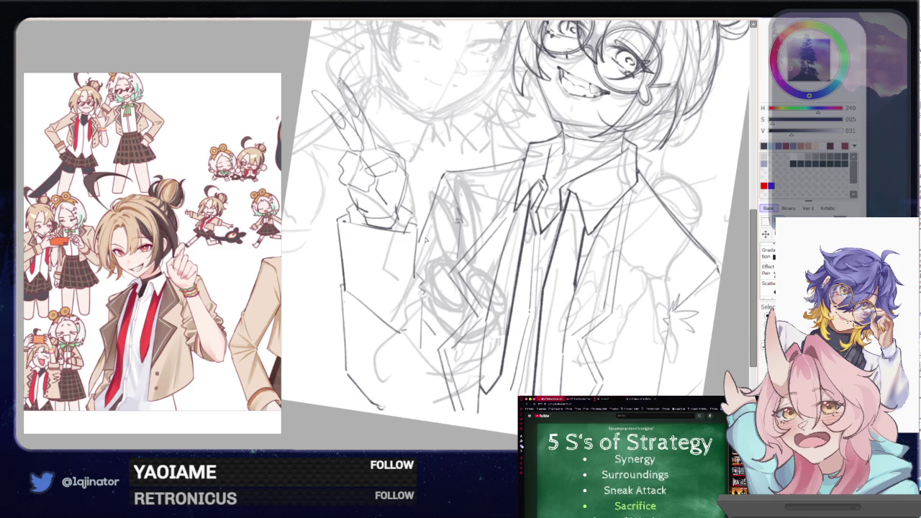
pyautogui.moveTo(419, 248); pyautogui.dragTo(405, 447)
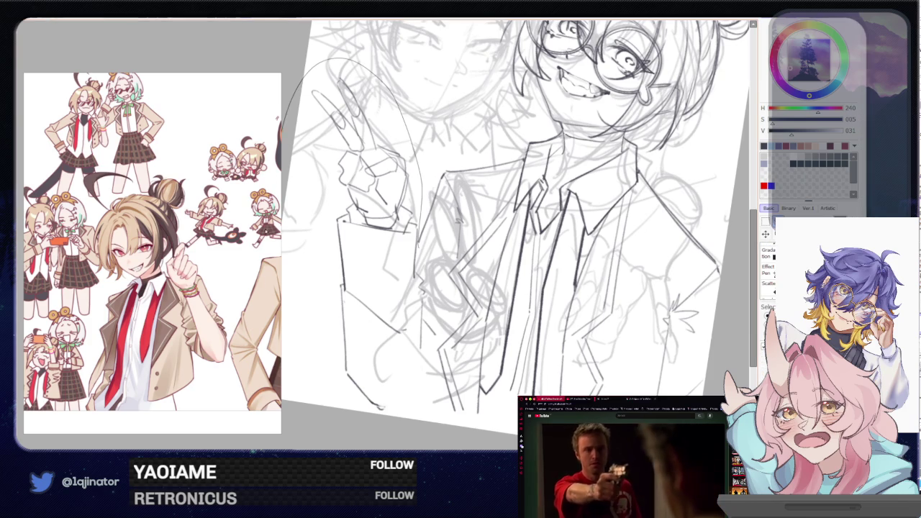
pyautogui.hotkey('ctrl', 't')
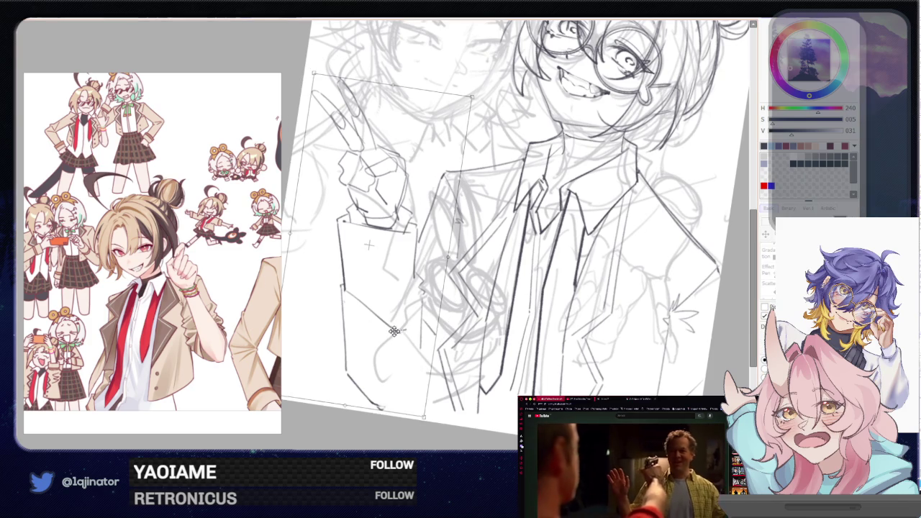
pyautogui.moveTo(404, 330); pyautogui.dragTo(419, 333)
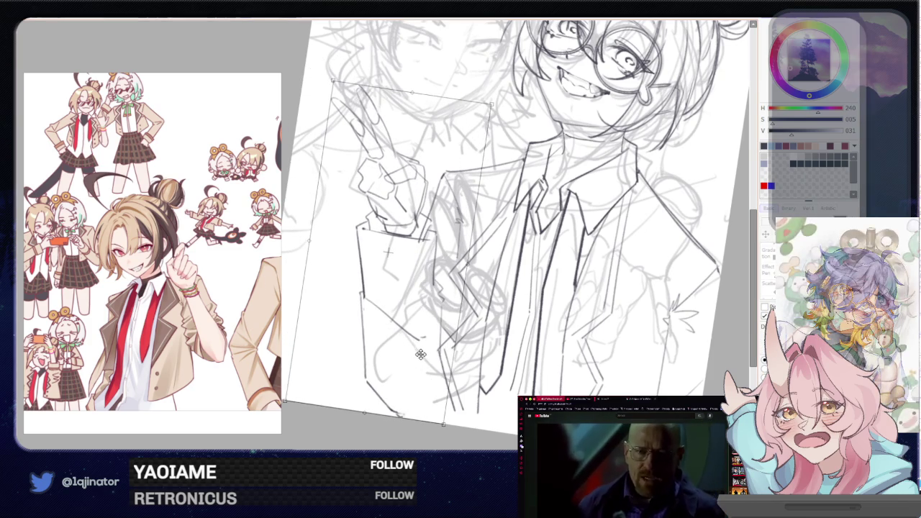
pyautogui.moveTo(505, 270)
pyautogui.mouseDown()
pyautogui.moveTo(506, 262)
pyautogui.moveTo(494, 293)
pyautogui.mouseUp()
pyautogui.moveTo(433, 312); pyautogui.dragTo(399, 340)
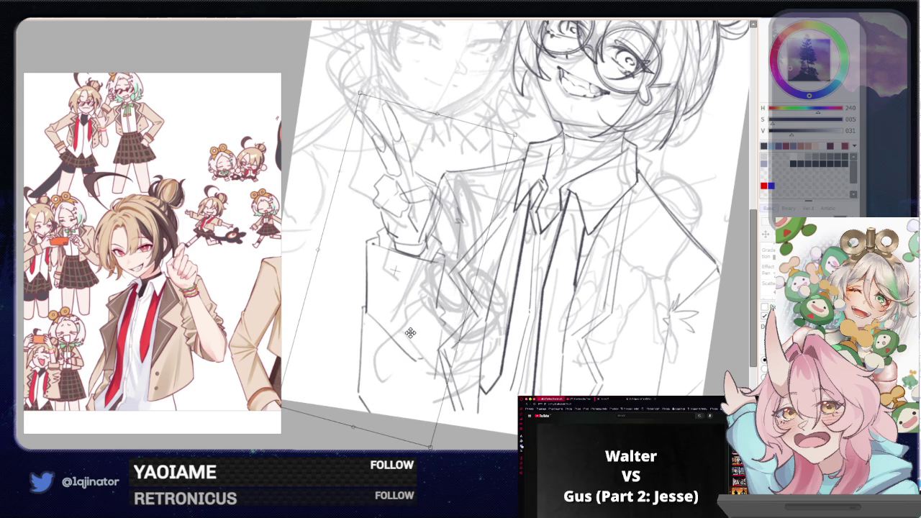
pyautogui.press('Return')
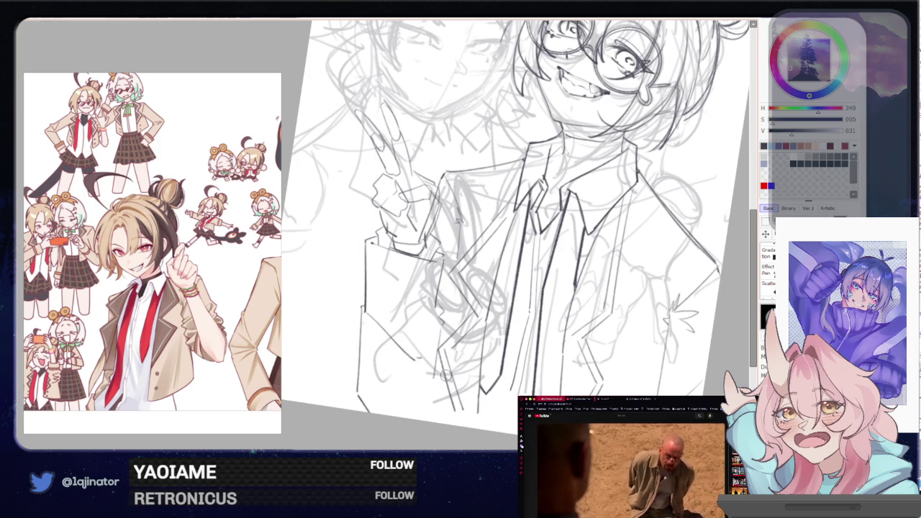
# Toggle undo and redo to compare the adjusted peace-sign hand with its earlier version
pyautogui.press('e')
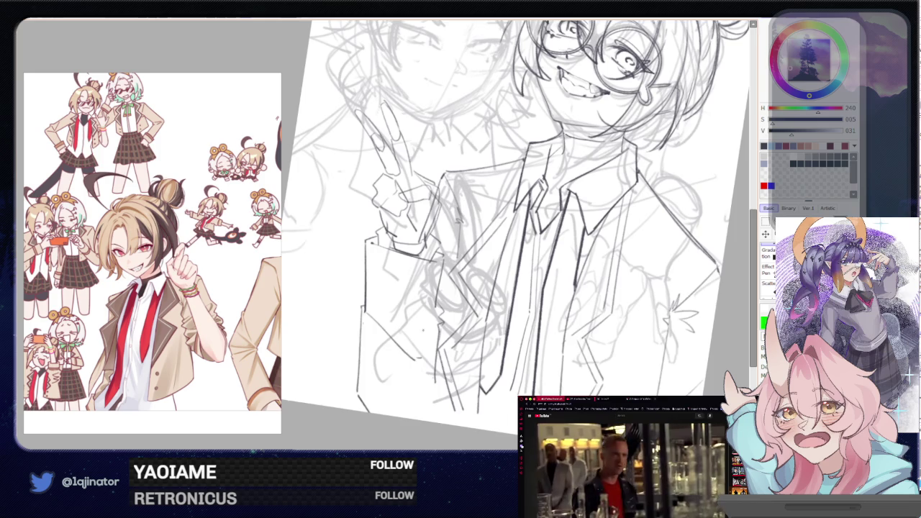
pyautogui.scroll(2, 515, 235)
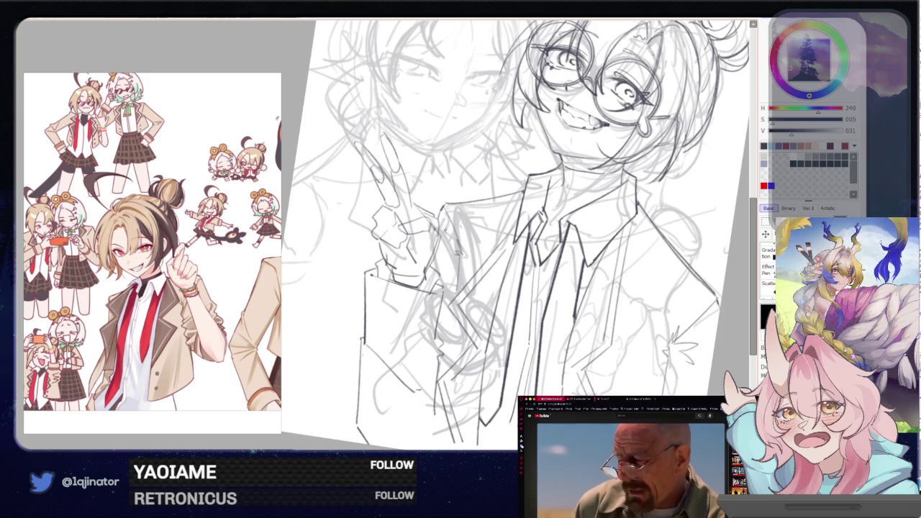
pyautogui.hotkey('ctrl', 'z')
pyautogui.hotkey('ctrl', 'y')
pyautogui.hotkey('ctrl', 'z')
pyautogui.hotkey('ctrl', 'y')
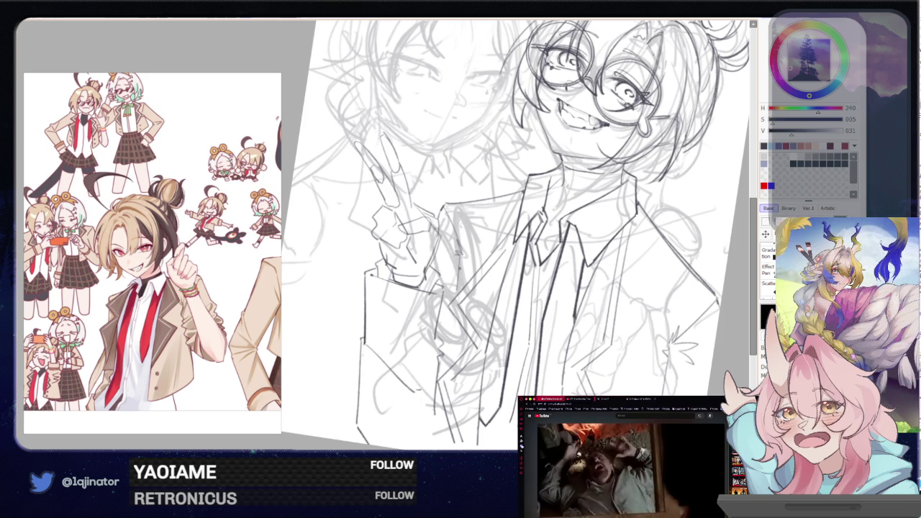
# Flip the view, compare the hand's versions again, and set the pencil to size 18
pyautogui.press('h')
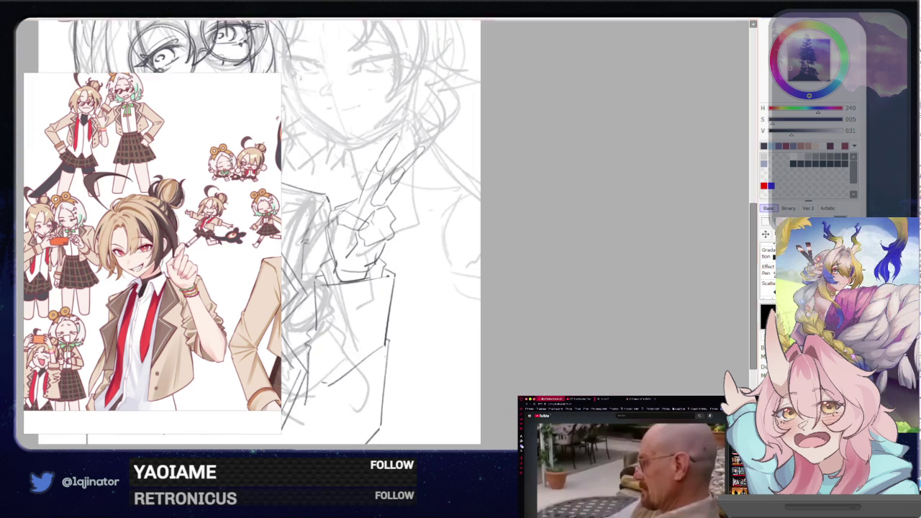
pyautogui.hotkey('ctrl', 'z')
pyautogui.hotkey('ctrl', 'y')
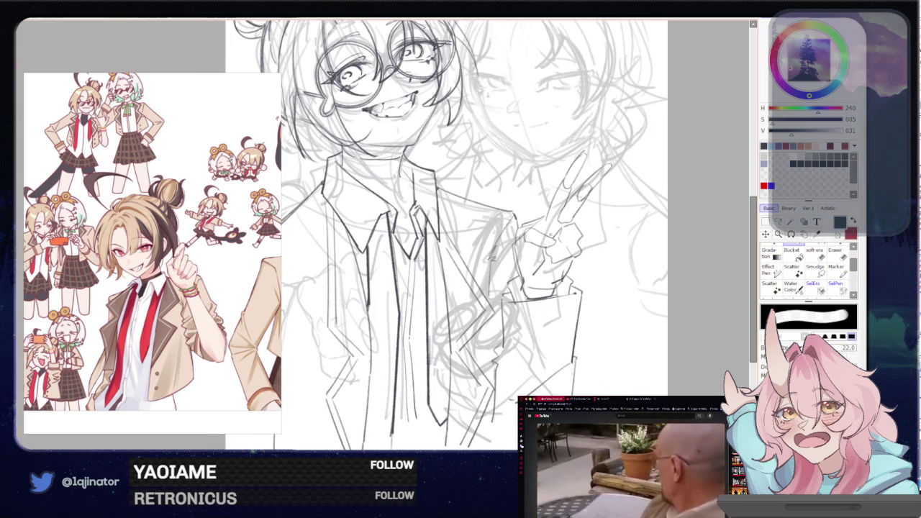
pyautogui.press('[')
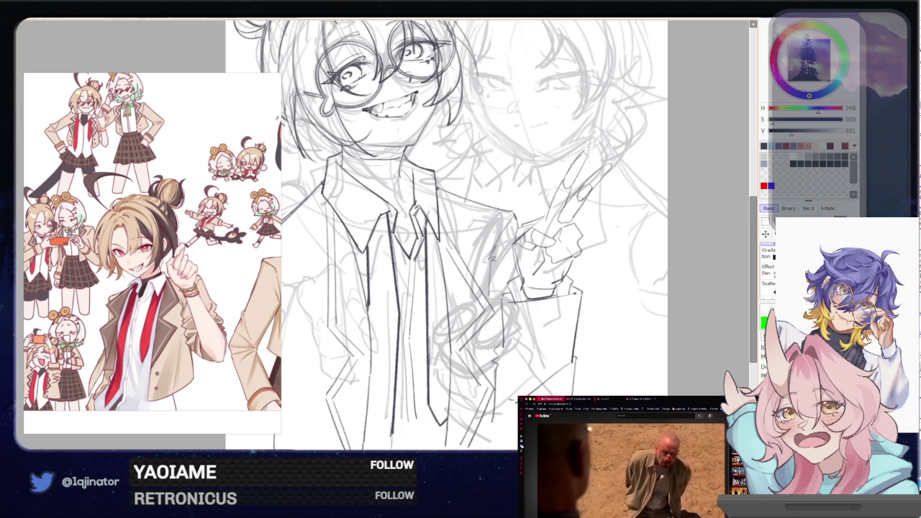
pyautogui.hotkey('ctrl', 'z')
pyautogui.hotkey('ctrl', 'y')
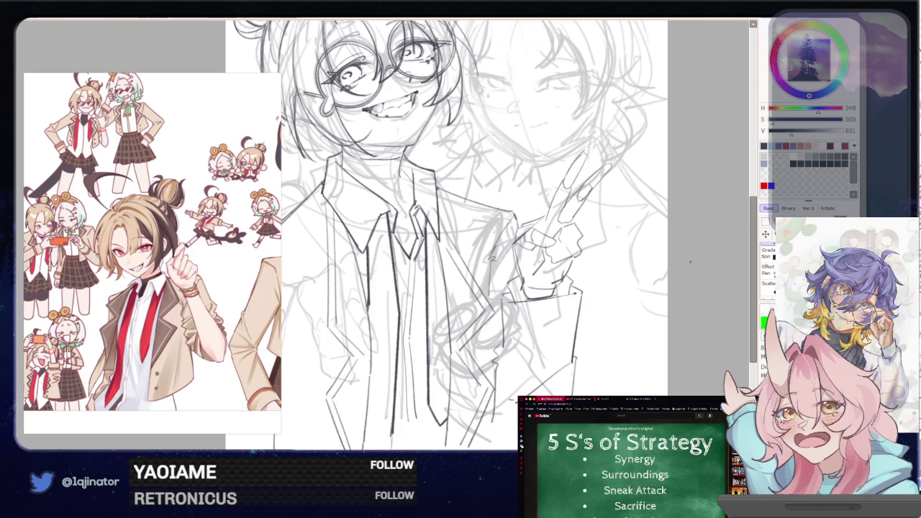
pyautogui.moveTo(626, 262); pyautogui.dragTo(568, 325)
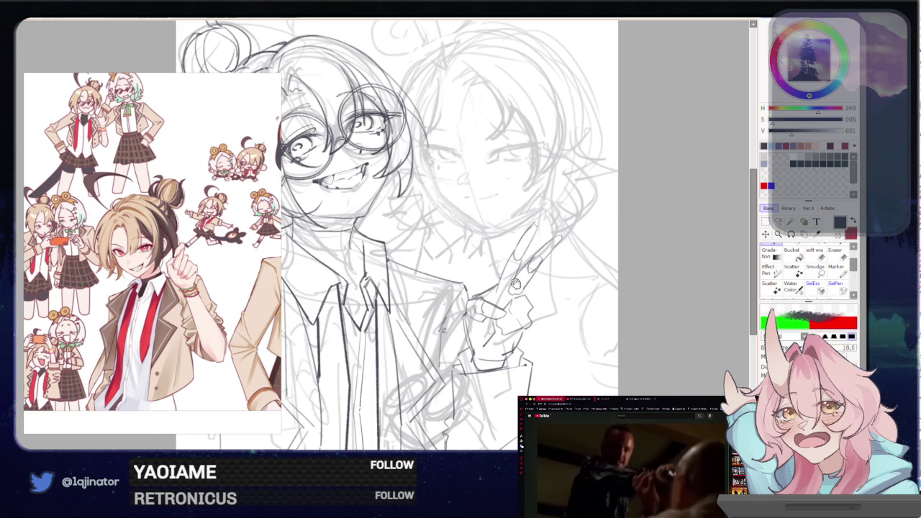
# Work over the glasses face and hand with a larger eraser, then lasso the hand and sleeve
pyautogui.moveTo(431, 216); pyautogui.dragTo(413, 233)
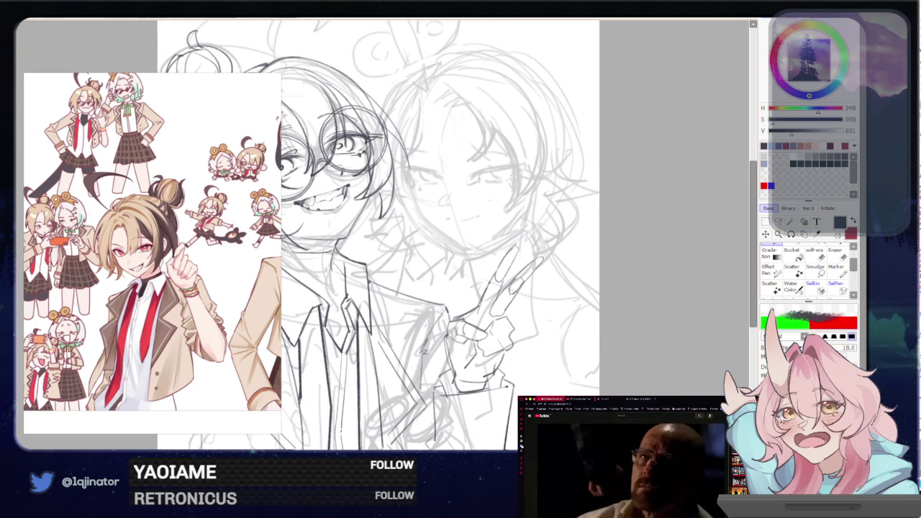
pyautogui.press('e')
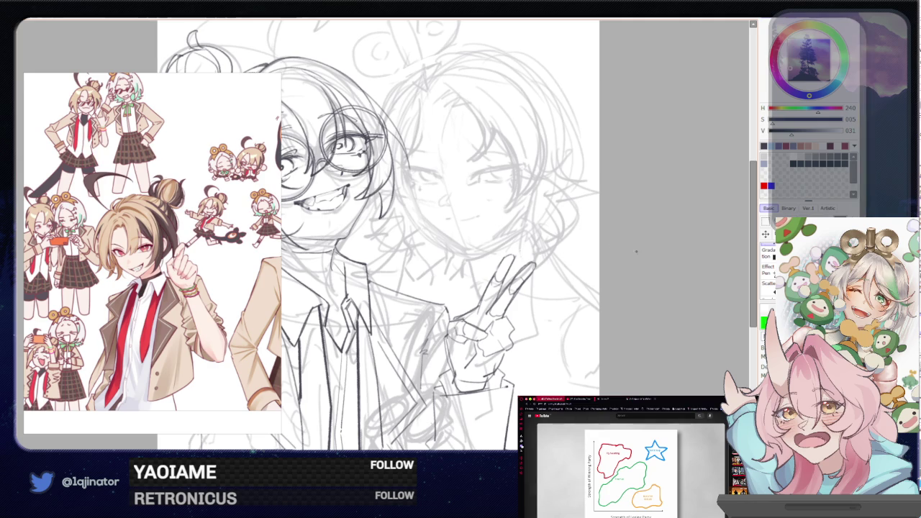
pyautogui.moveTo(551, 337); pyautogui.dragTo(562, 301)
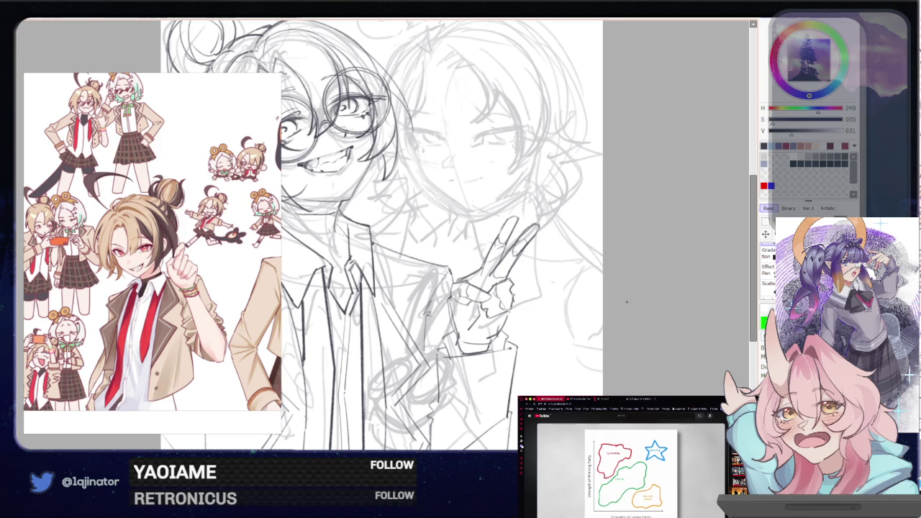
pyautogui.moveTo(626, 302); pyautogui.dragTo(602, 313)
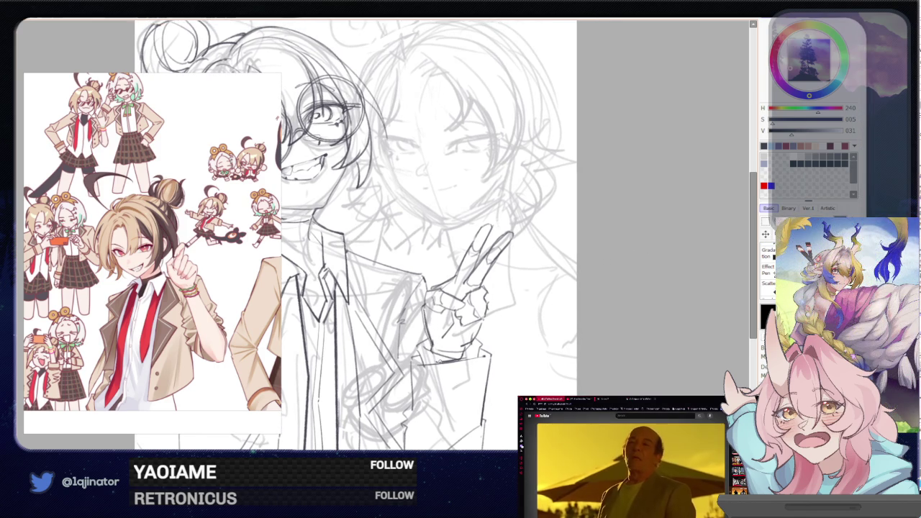
pyautogui.scroll(1, 368, 236)
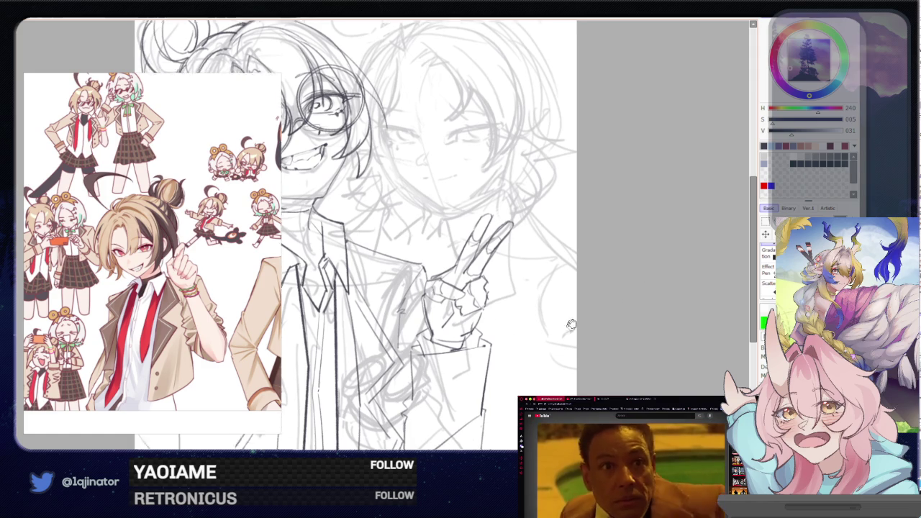
pyautogui.scroll(1, 369, 236)
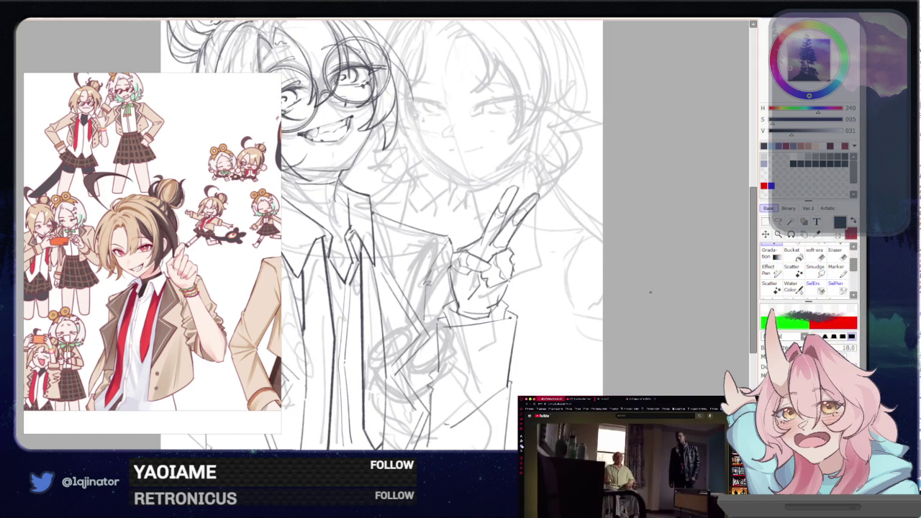
pyautogui.moveTo(516, 306)
pyautogui.mouseDown()
pyautogui.moveTo(548, 312)
pyautogui.moveTo(532, 353)
pyautogui.moveTo(620, 318)
pyautogui.mouseUp()
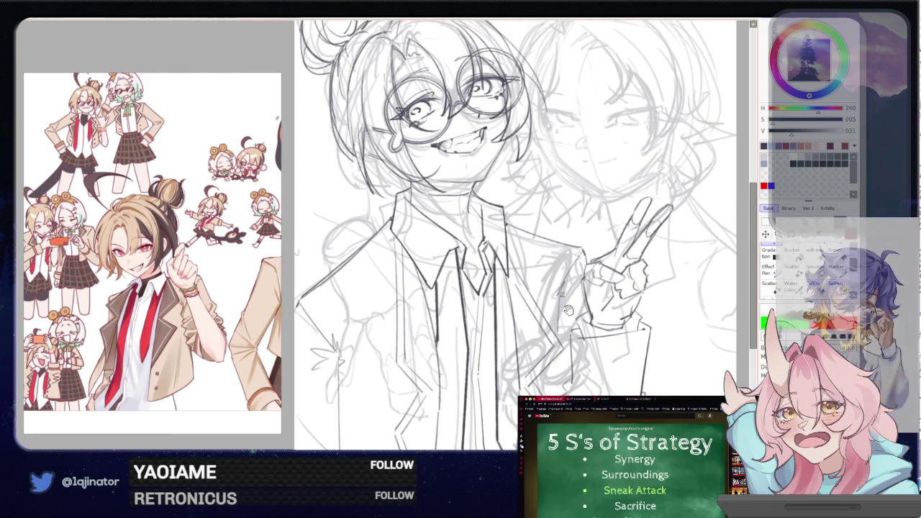
pyautogui.scroll(-2, 618, 317)
pyautogui.scroll(2, 582, 312)
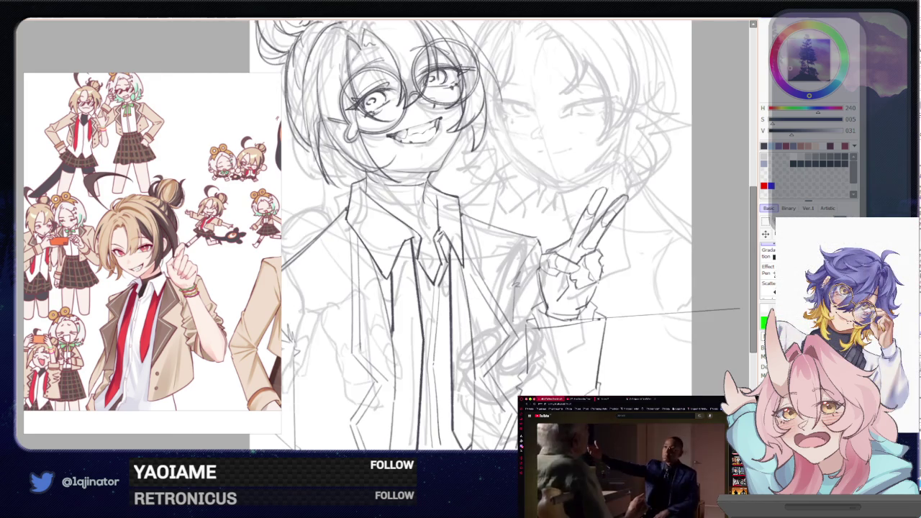
pyautogui.moveTo(654, 323); pyautogui.dragTo(616, 279)
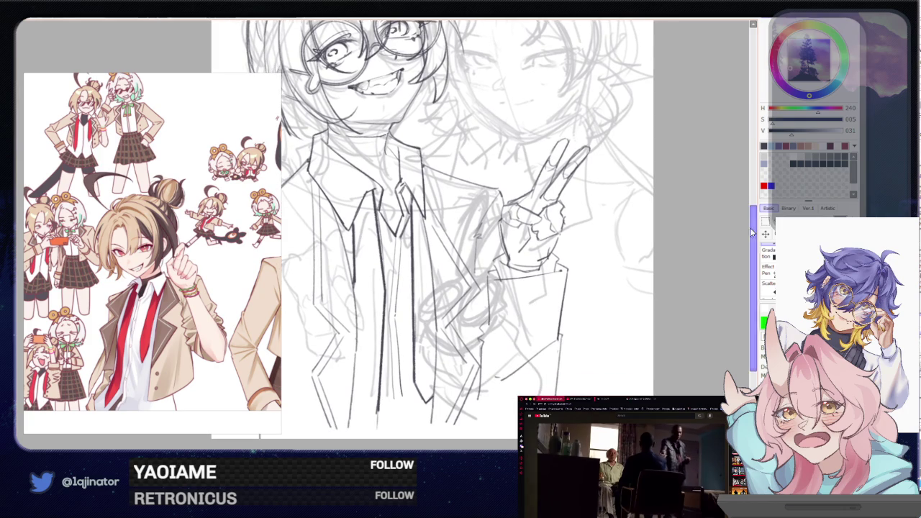
pyautogui.moveTo(587, 235); pyautogui.dragTo(579, 291)
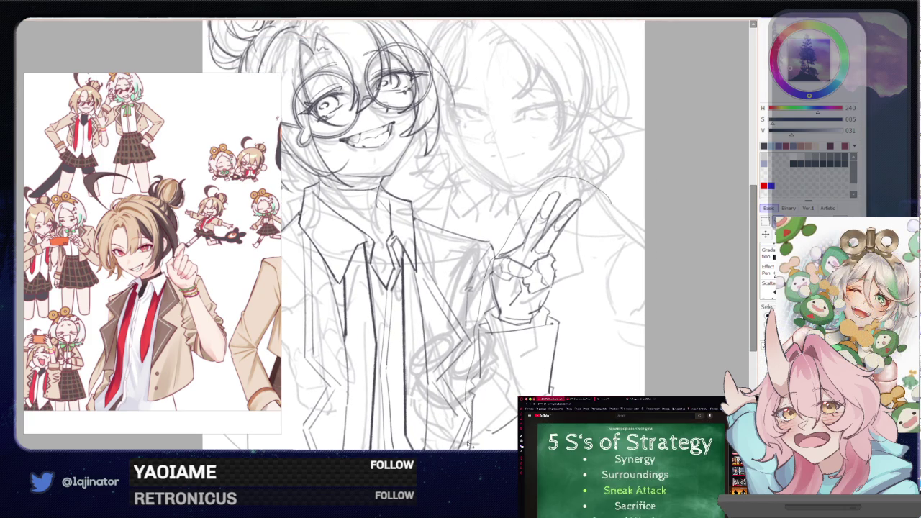
pyautogui.moveTo(468, 443); pyautogui.dragTo(488, 323)
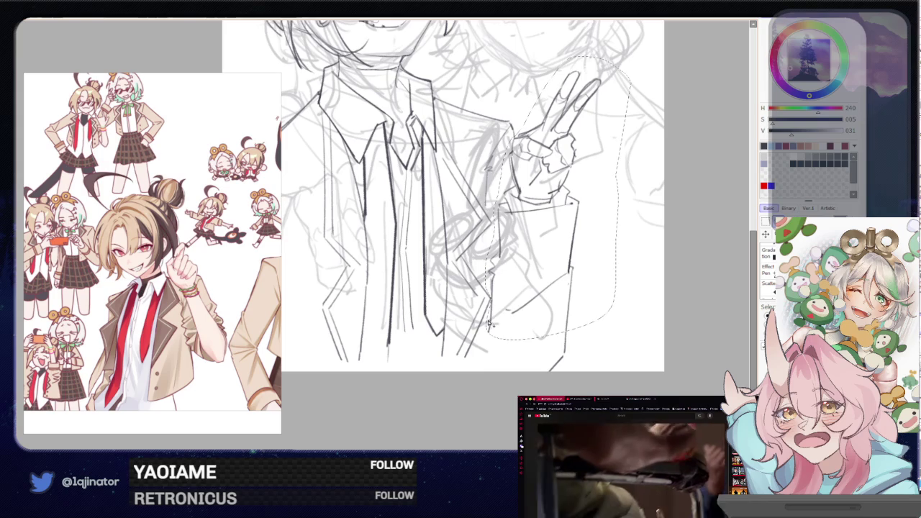
# Move the selected hand and sleeve up-right with a slight tilt, then zoom out to the whole page
pyautogui.hotkey('ctrl', 't')
pyautogui.moveTo(578, 294); pyautogui.dragTo(537, 315)
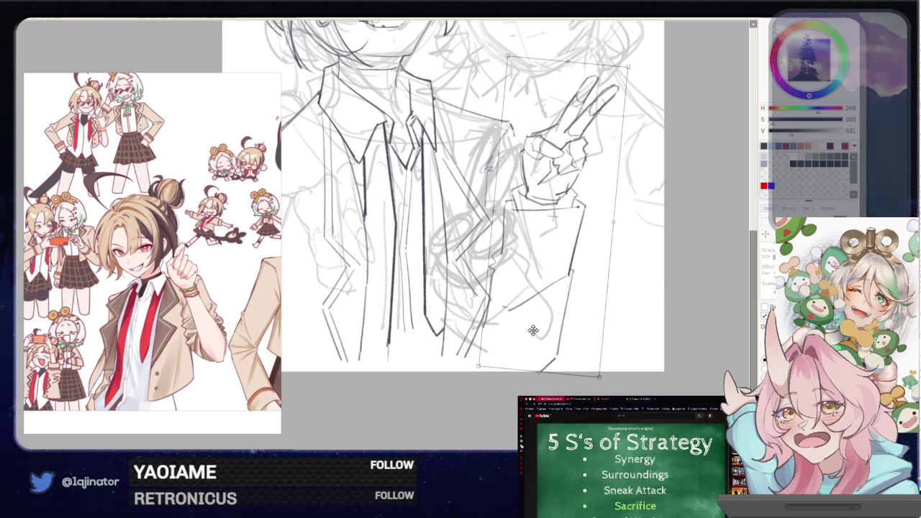
pyautogui.moveTo(533, 330); pyautogui.dragTo(581, 303)
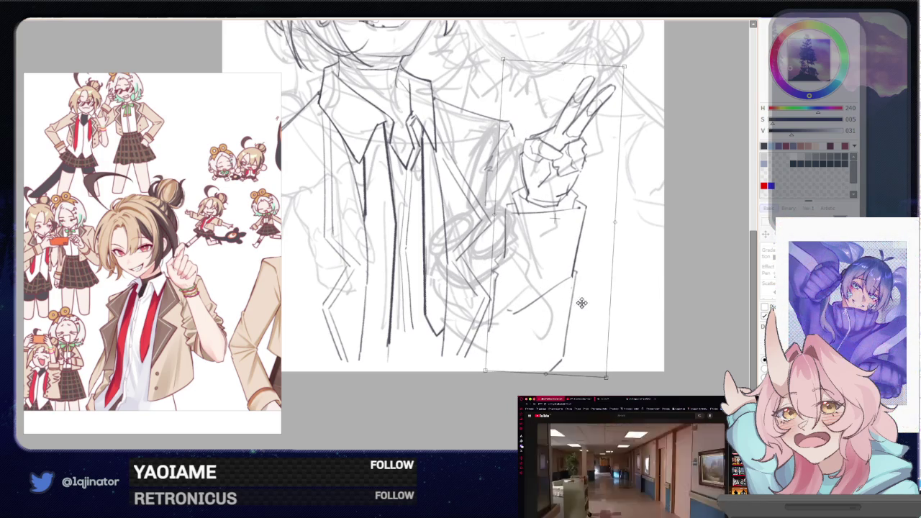
pyautogui.press('Return')
pyautogui.moveTo(639, 252); pyautogui.dragTo(596, 381)
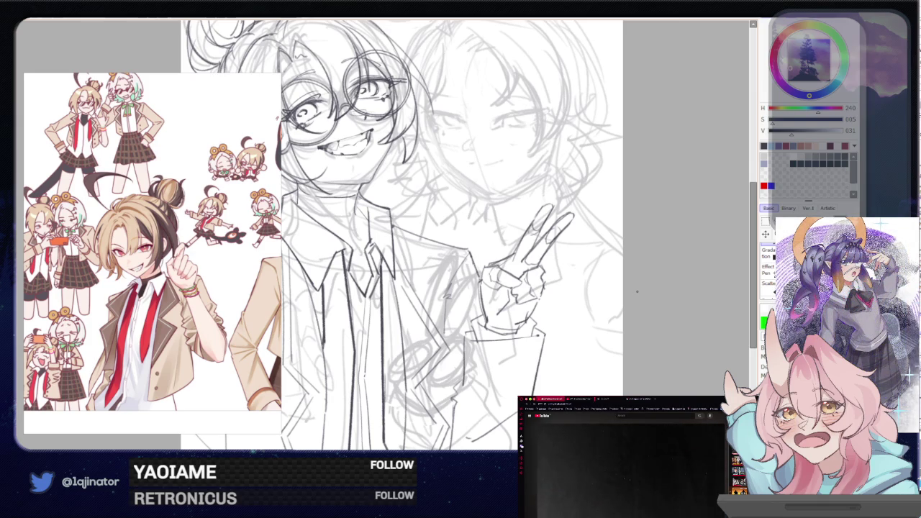
pyautogui.moveTo(643, 285)
pyautogui.mouseDown()
pyautogui.moveTo(649, 328)
pyautogui.moveTo(588, 330)
pyautogui.moveTo(629, 275)
pyautogui.mouseUp()
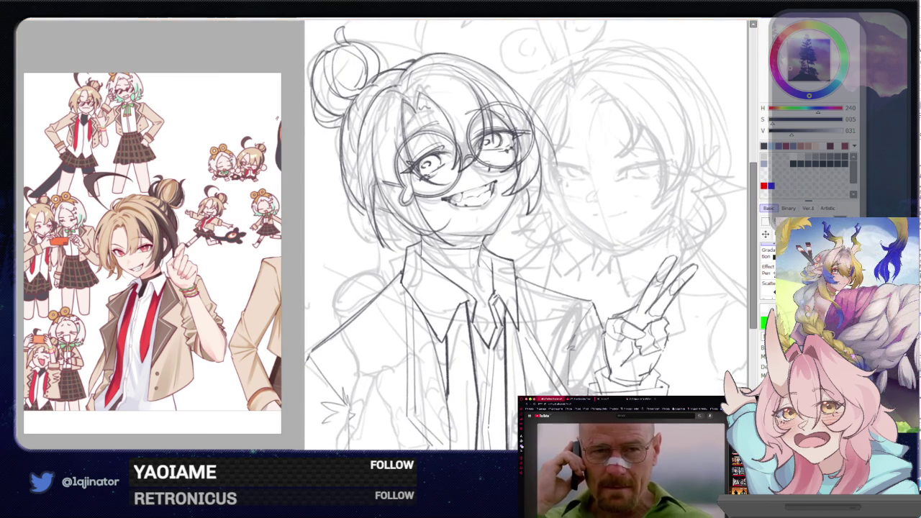
pyautogui.hotkey('ctrl', '-')
pyautogui.hotkey('ctrl', '-')
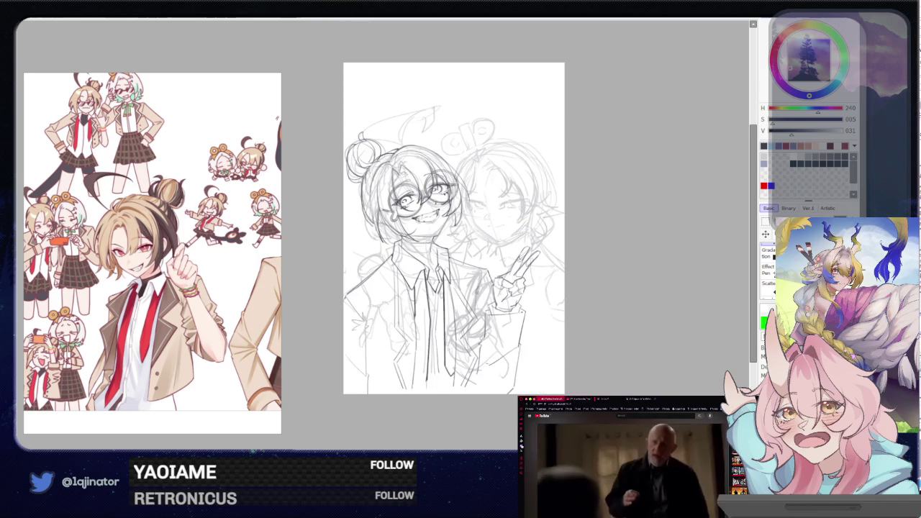
# Hide the lineart layer, zoom in, and sketch the first shoulder and upper-arm outline strokes
pyautogui.press('Delete')
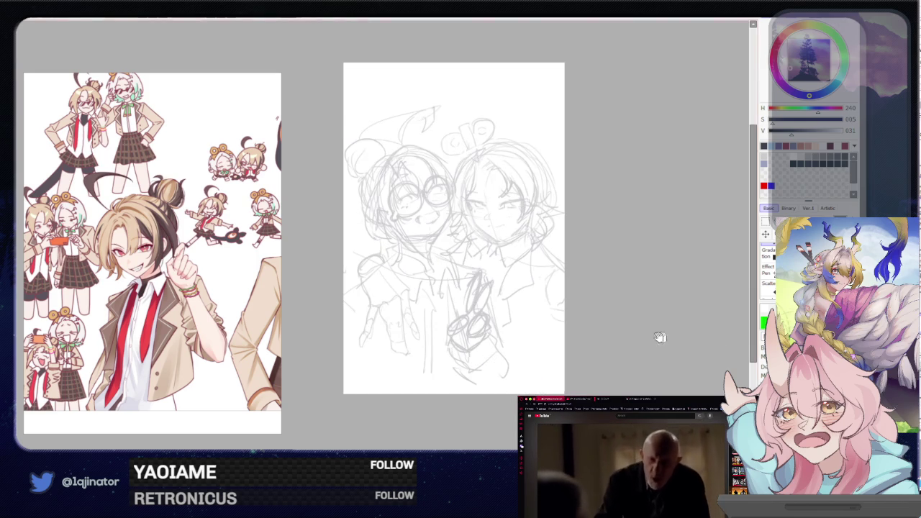
pyautogui.hotkey('ctrl', '+')
pyautogui.hotkey('ctrl', '+')
pyautogui.hotkey('ctrl', '+')
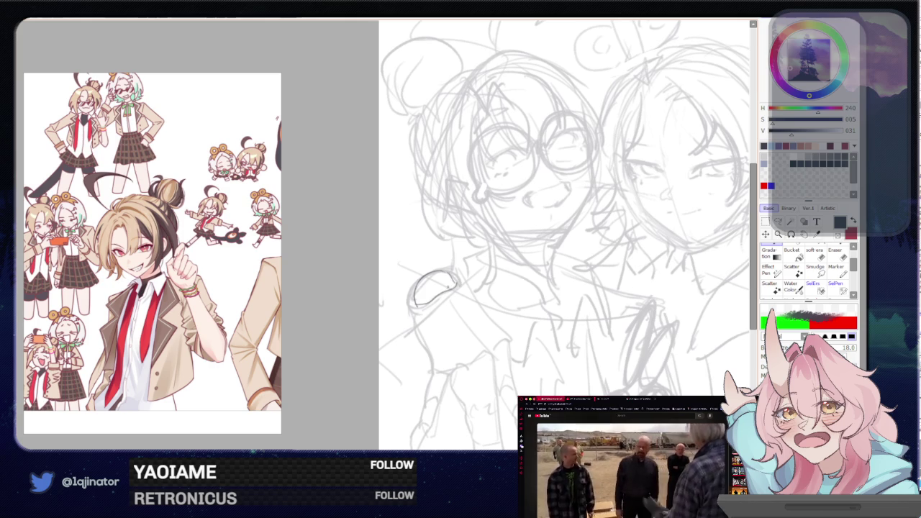
pyautogui.scroll(-1, 568, 234)
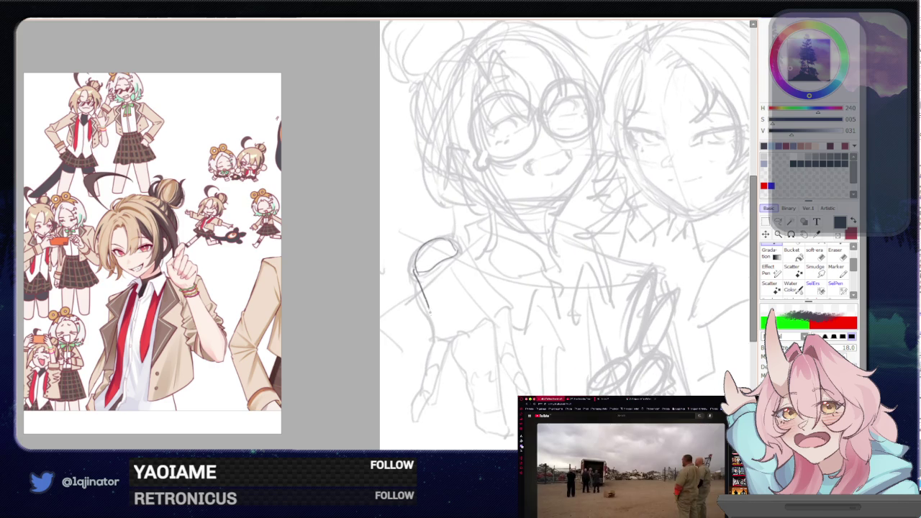
pyautogui.moveTo(415, 286); pyautogui.dragTo(433, 334)
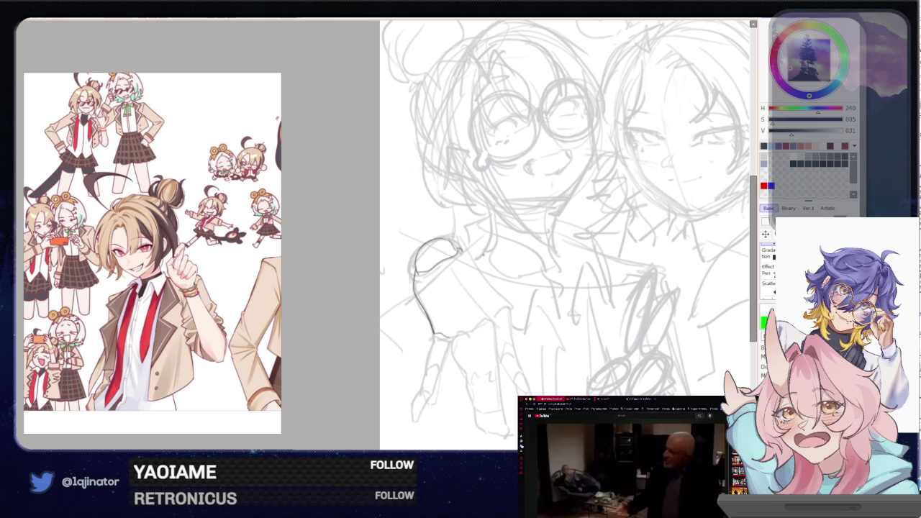
pyautogui.moveTo(467, 254); pyautogui.dragTo(491, 288)
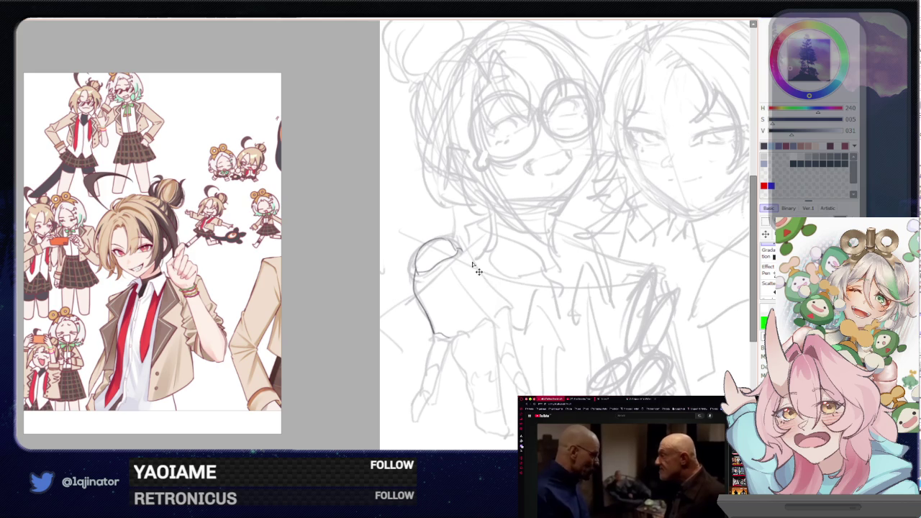
# Extend the hand outline and draw the leftmost bracelet bead, redoing a misplaced one
pyautogui.moveTo(498, 293); pyautogui.dragTo(511, 307)
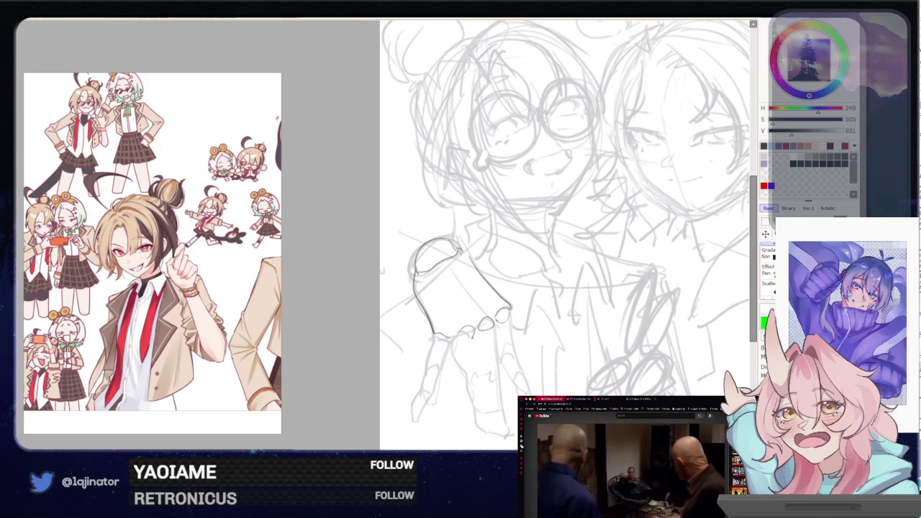
pyautogui.moveTo(439, 334); pyautogui.dragTo(446, 338)
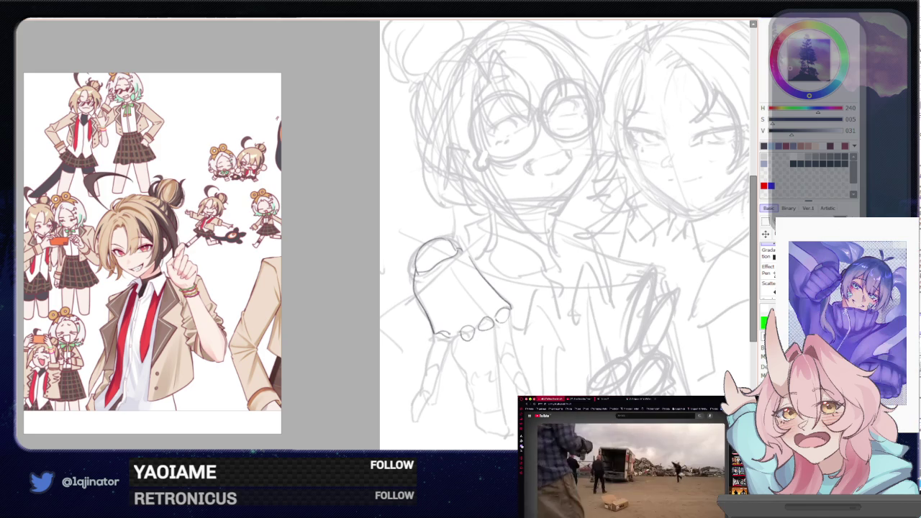
pyautogui.hotkey('ctrl', 'z')
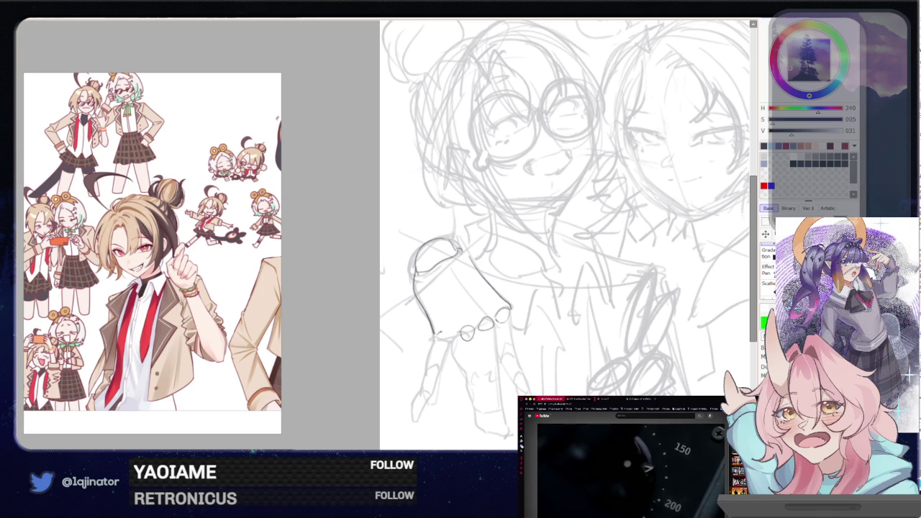
pyautogui.moveTo(450, 333); pyautogui.dragTo(447, 341)
# Sketch a long finger and a short finger line below the bracelet
pyautogui.scroll(-1, 568, 235)
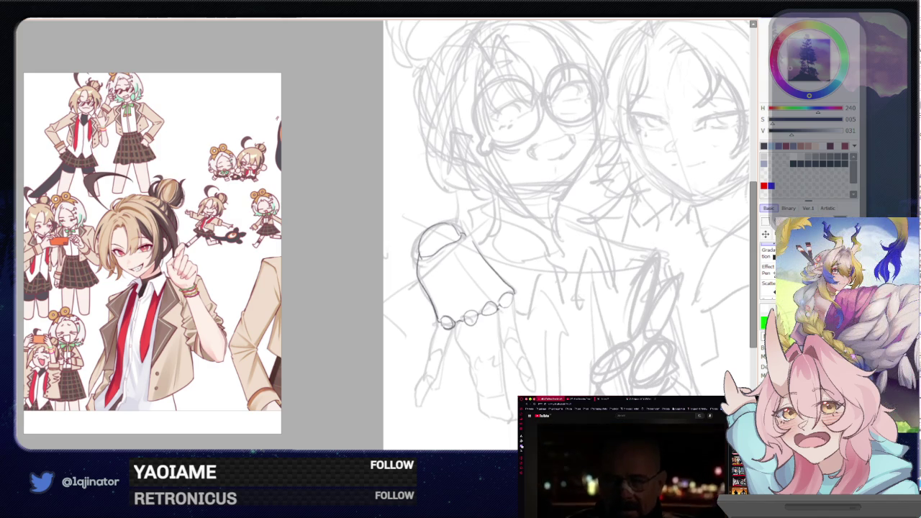
pyautogui.moveTo(498, 325); pyautogui.dragTo(500, 358)
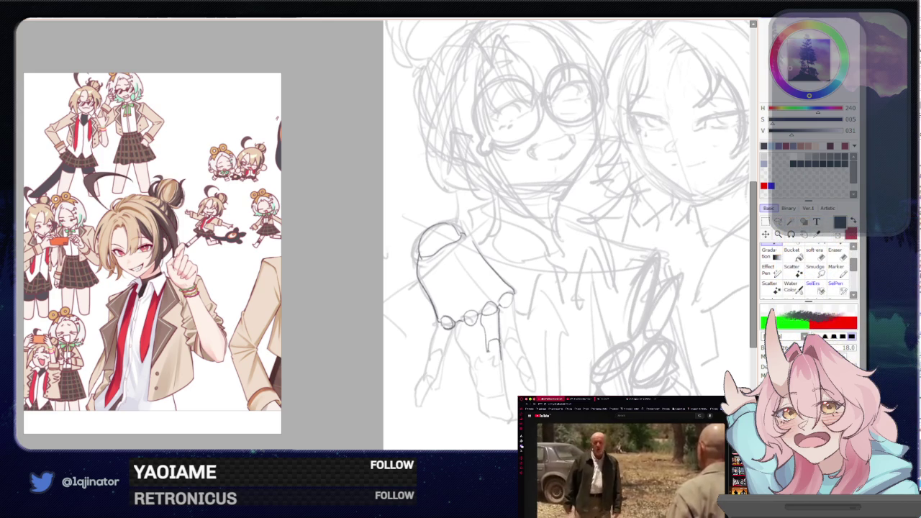
pyautogui.moveTo(487, 348); pyautogui.dragTo(488, 367)
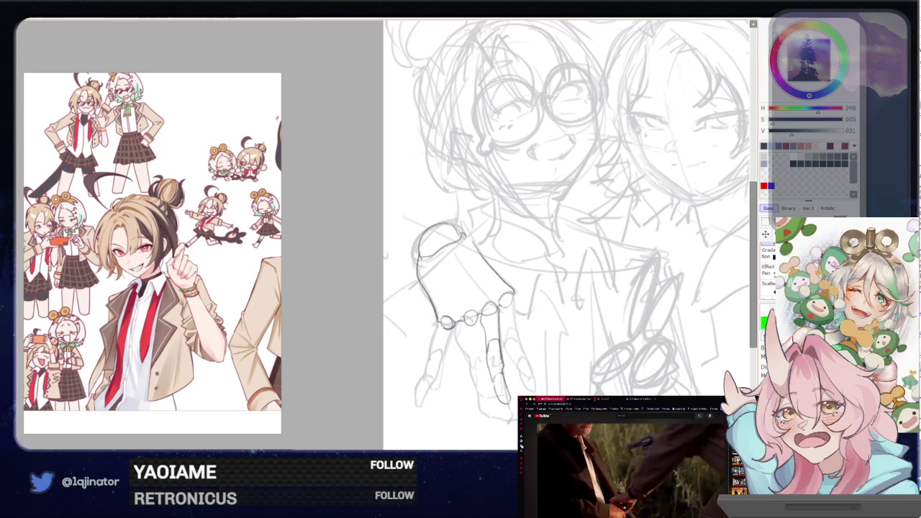
pyautogui.moveTo(502, 368); pyautogui.dragTo(499, 342)
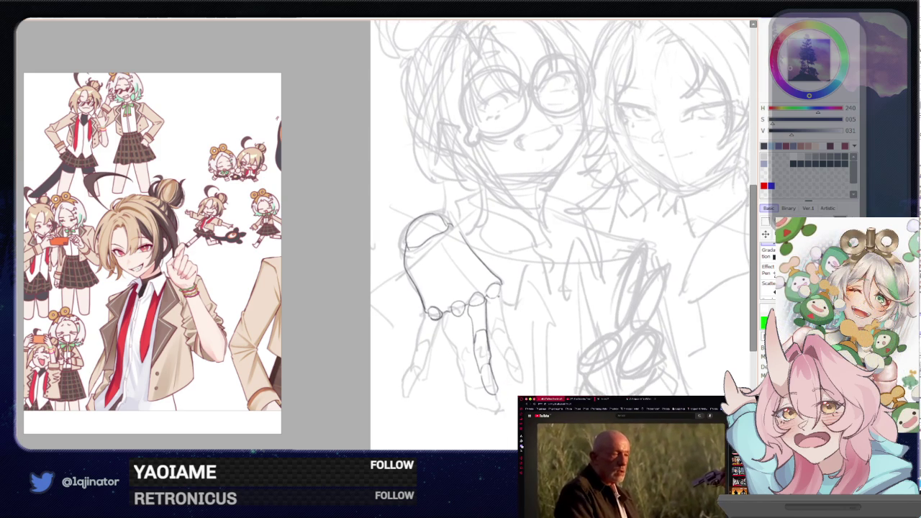
# Draw another finger line and a small fingertip mark on the bracelet hand
pyautogui.moveTo(501, 299); pyautogui.dragTo(506, 327)
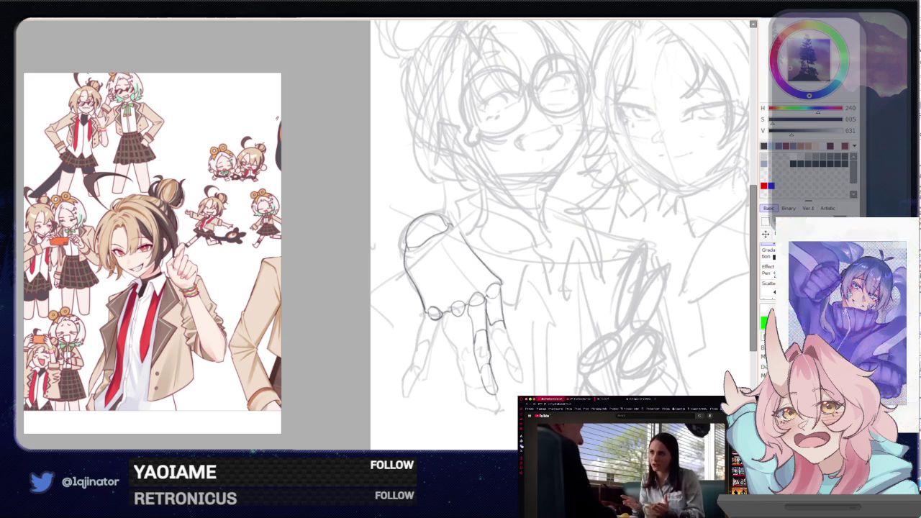
pyautogui.moveTo(500, 343); pyautogui.dragTo(506, 351)
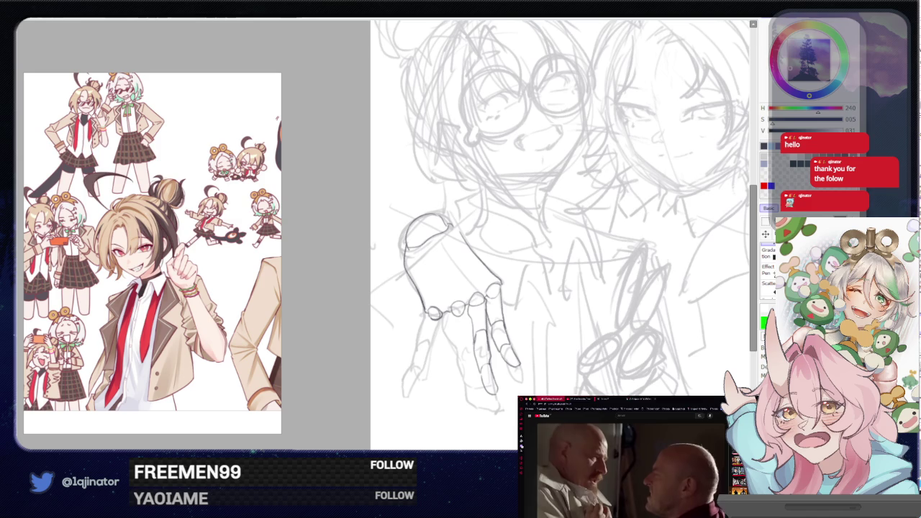
pyautogui.moveTo(561, 237); pyautogui.dragTo(529, 198)
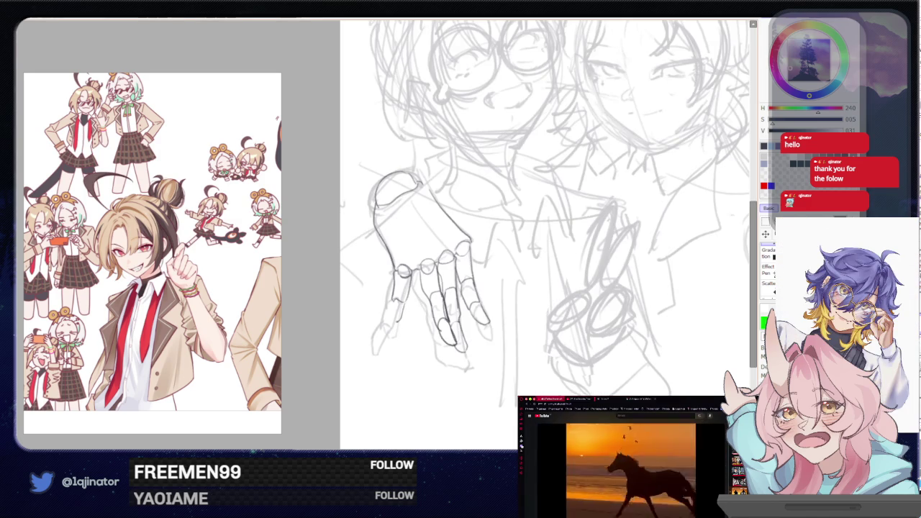
# Sketch the leftmost finger and refine its tip, repositioning the view around the hand
pyautogui.moveTo(392, 302); pyautogui.dragTo(388, 324)
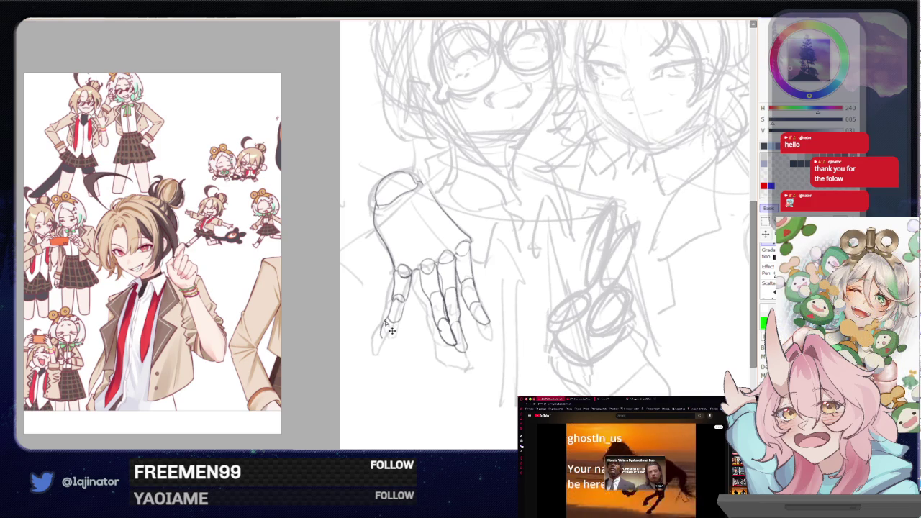
pyautogui.moveTo(381, 322); pyautogui.dragTo(378, 339)
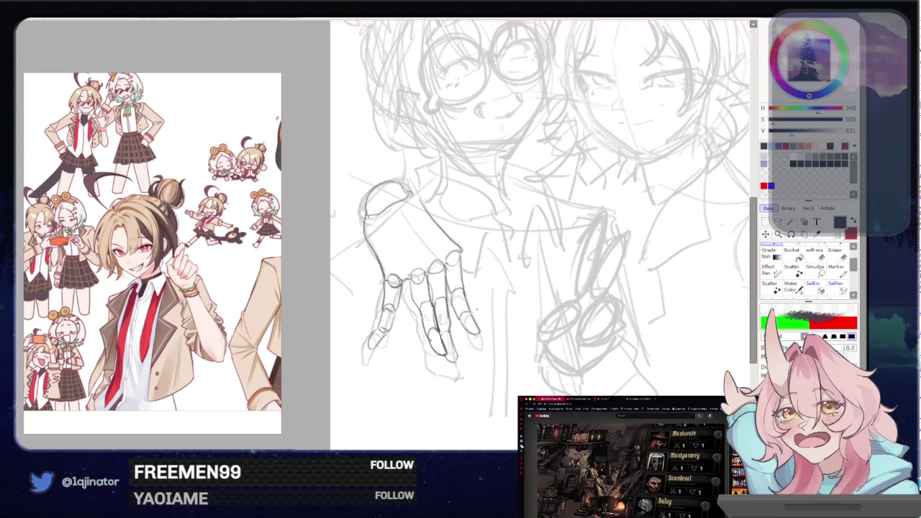
pyautogui.moveTo(474, 335); pyautogui.dragTo(455, 328)
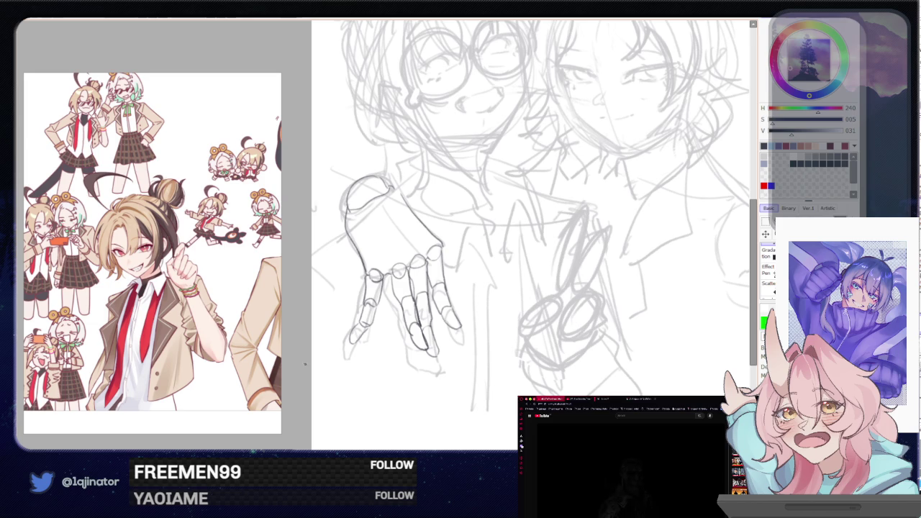
pyautogui.moveTo(512, 312); pyautogui.dragTo(505, 289)
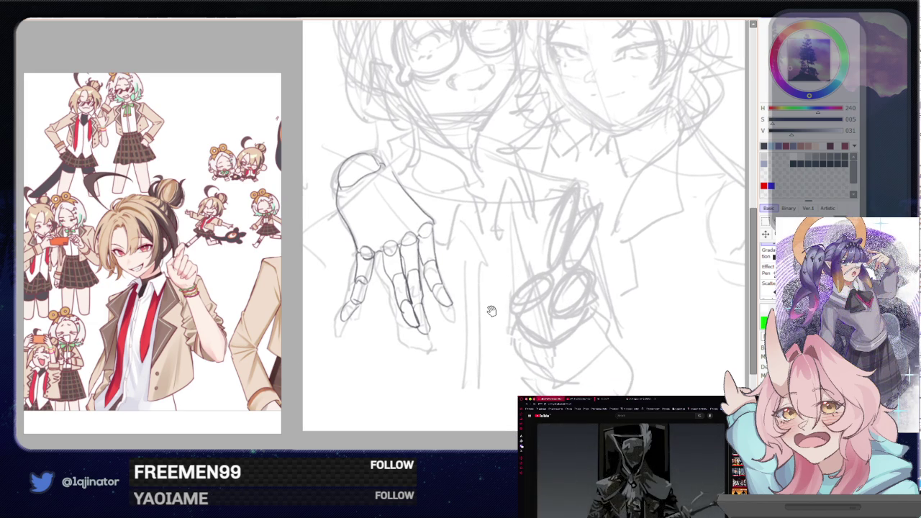
pyautogui.scroll(1, 416, 302)
pyautogui.moveTo(415, 302); pyautogui.dragTo(471, 385)
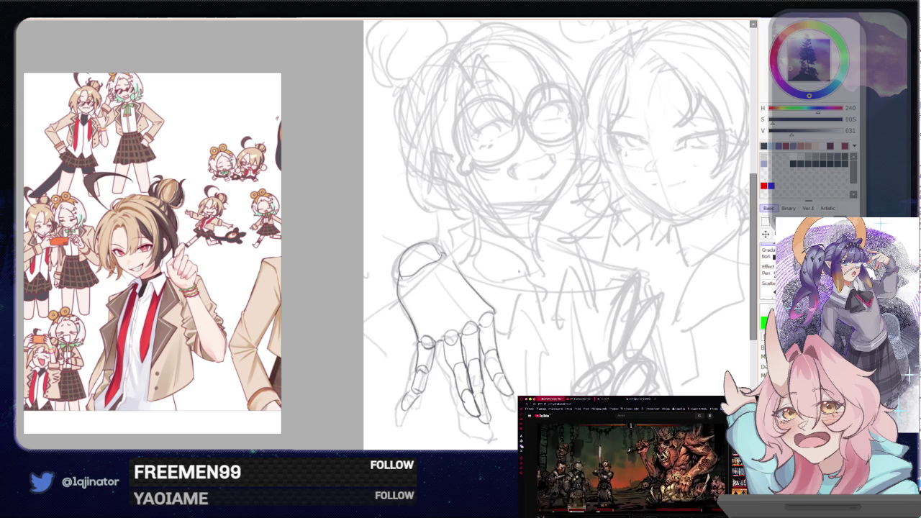
# Rotate the canvas view to straighten the sketch and zoom in on the second student's face
pyautogui.scroll(-1, 595, 310)
pyautogui.moveTo(595, 309); pyautogui.dragTo(610, 302)
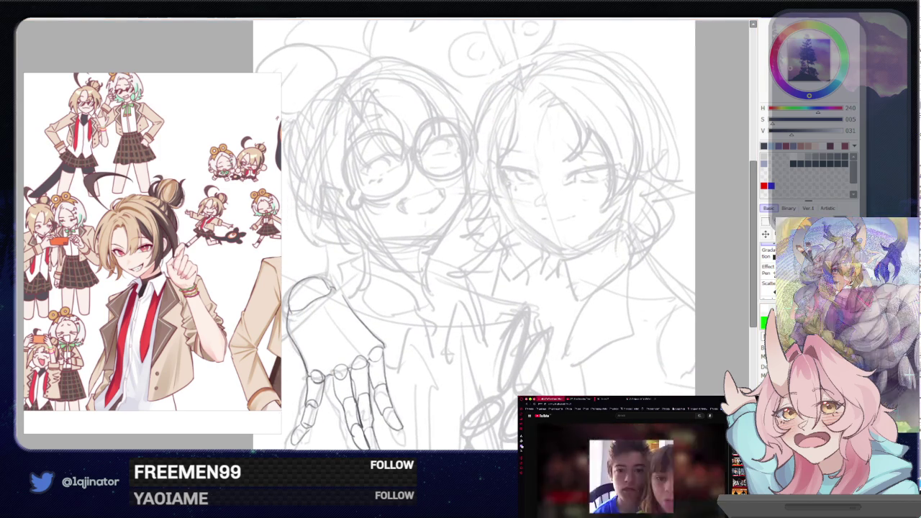
pyautogui.scroll(-1, 635, 323)
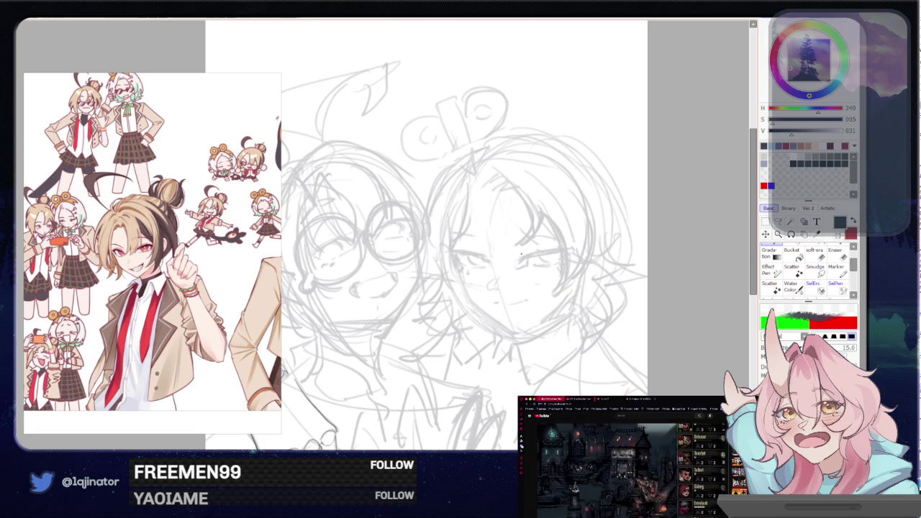
pyautogui.press('Delete')
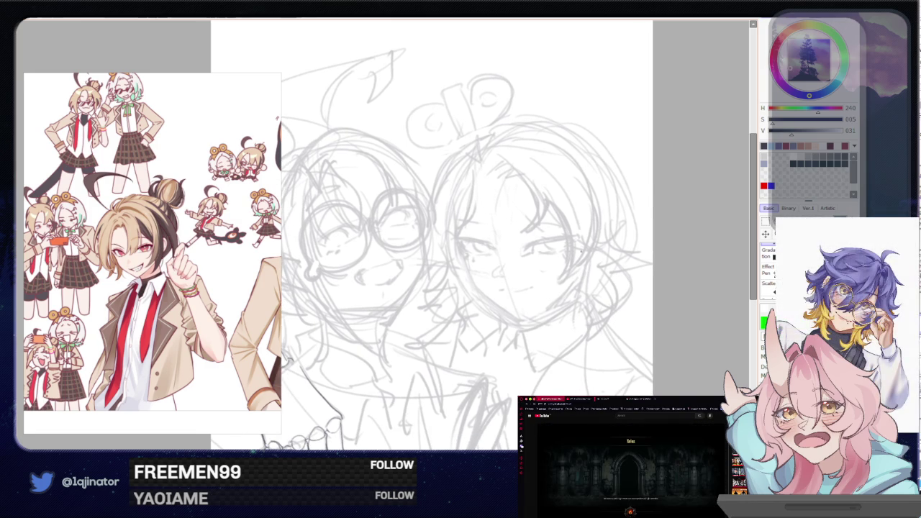
pyautogui.scroll(1, 460, 238)
pyautogui.scroll(1, 461, 237)
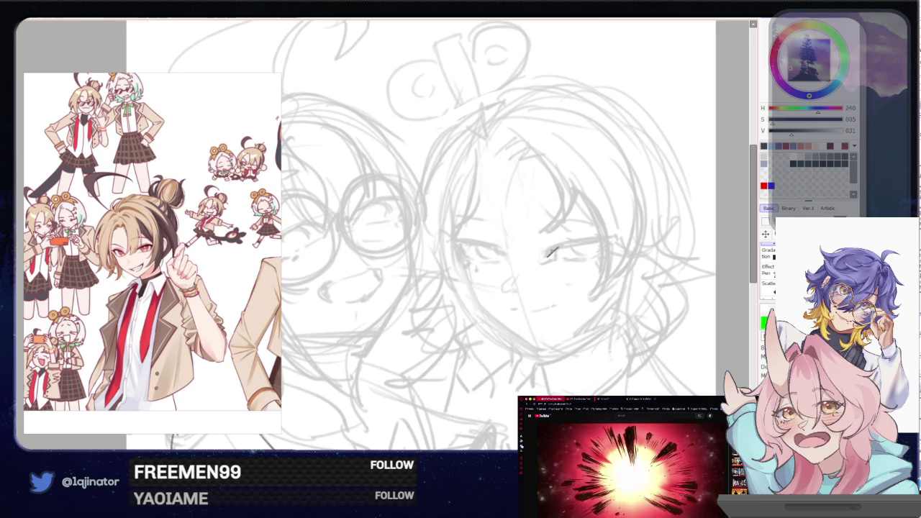
# Ink dark upper and lower lid lines on the eyes, then mirror the view and add a lash
pyautogui.moveTo(548, 251); pyautogui.dragTo(609, 240)
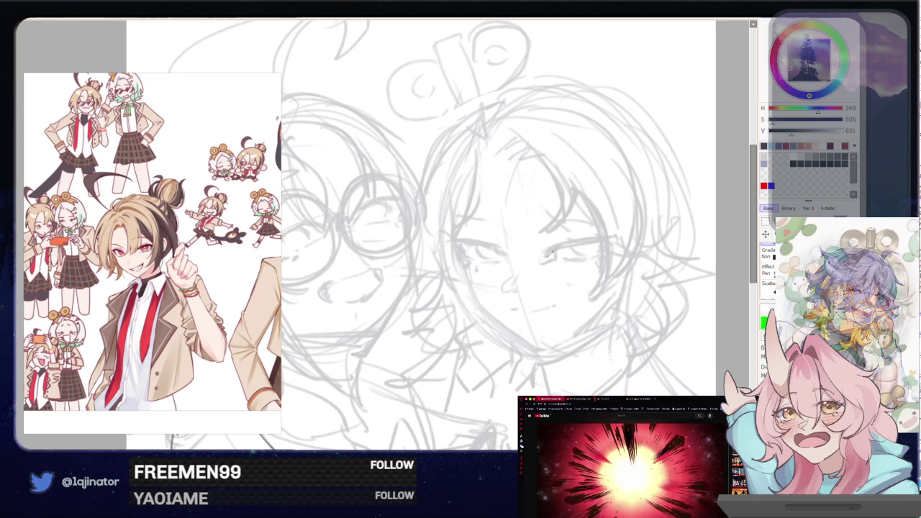
pyautogui.moveTo(548, 252); pyautogui.dragTo(601, 239)
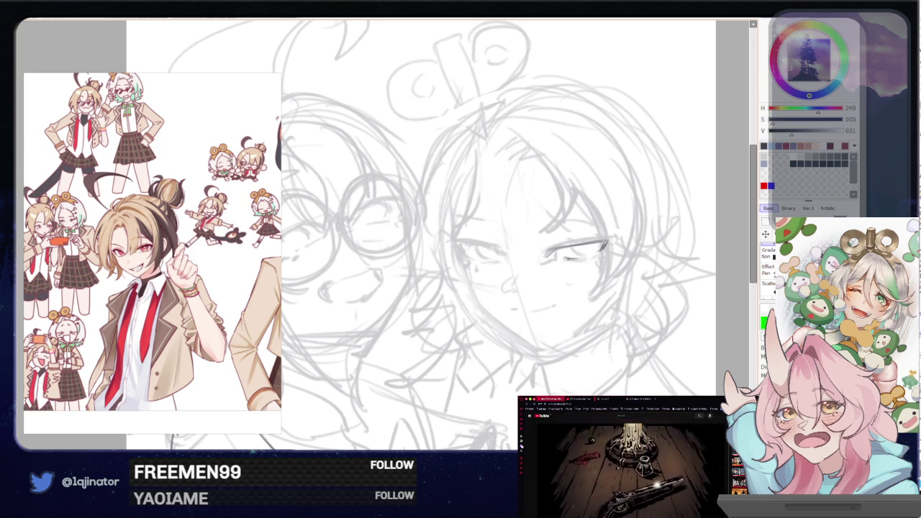
pyautogui.moveTo(562, 258); pyautogui.dragTo(585, 256)
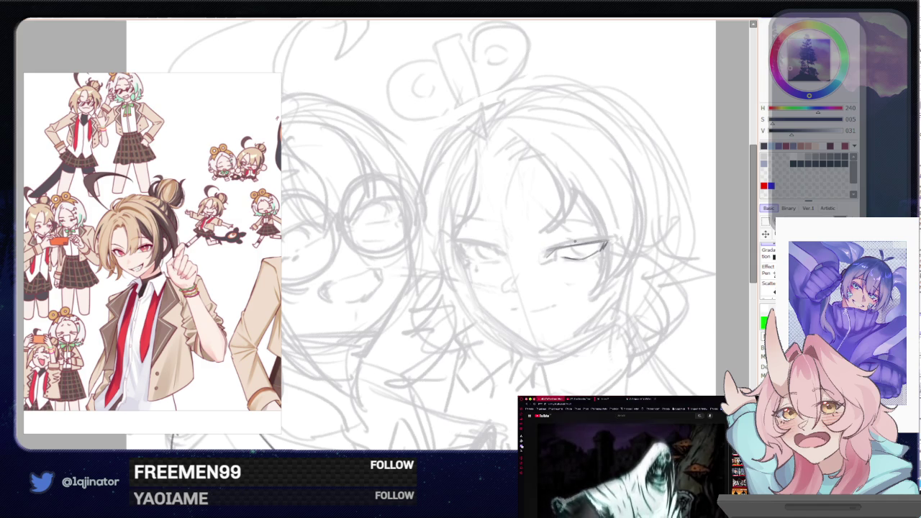
pyautogui.moveTo(555, 247); pyautogui.dragTo(615, 232)
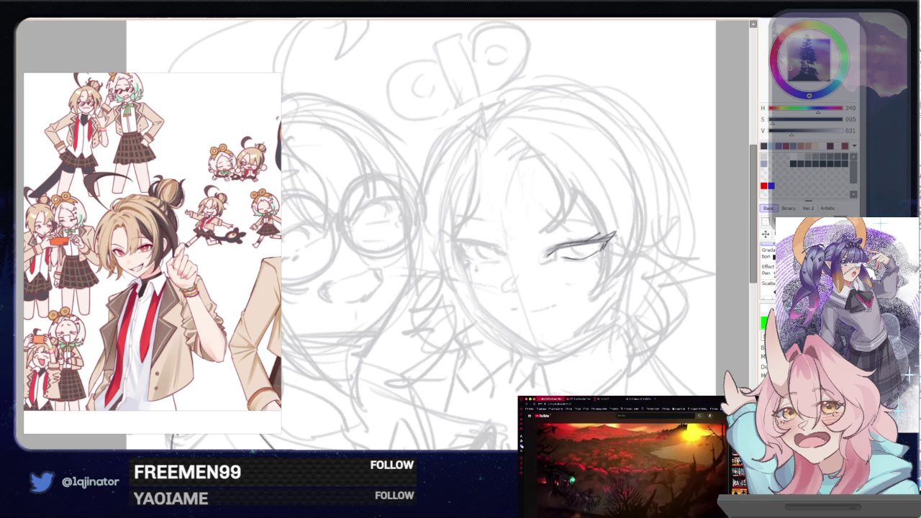
pyautogui.moveTo(497, 259); pyautogui.dragTo(598, 283)
pyautogui.press('h')
pyautogui.moveTo(521, 274); pyautogui.dragTo(515, 280)
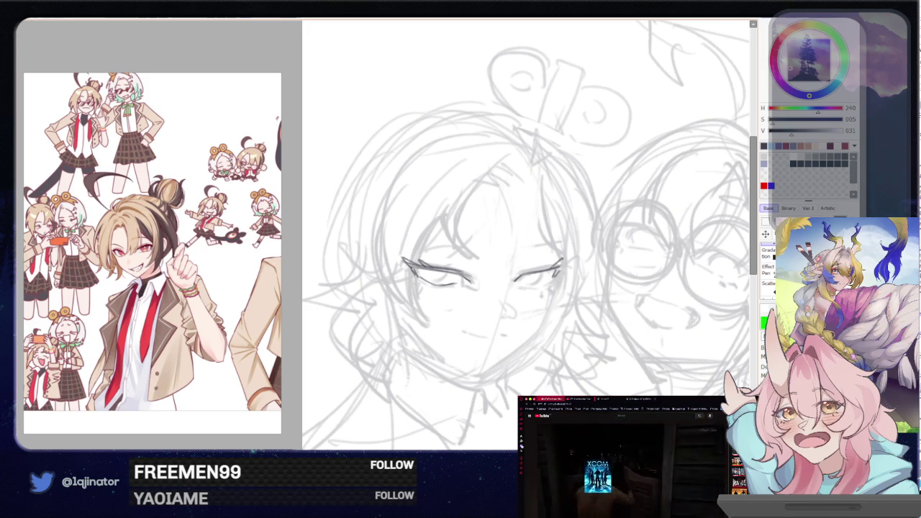
# Add a lash to the right eye, then select and reposition that eye's lid lines
pyautogui.moveTo(553, 261); pyautogui.dragTo(547, 272)
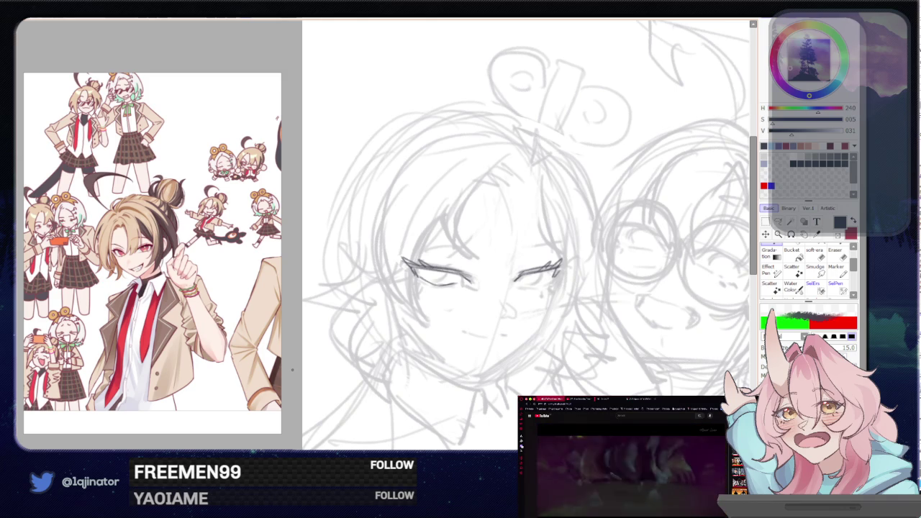
pyautogui.moveTo(525, 238); pyautogui.dragTo(541, 228)
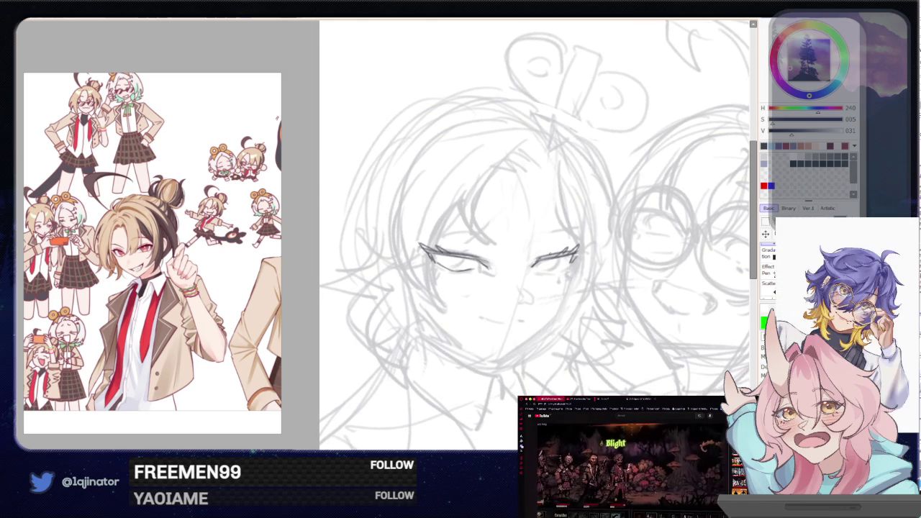
pyautogui.press('m')
pyautogui.moveTo(530, 267)
pyautogui.mouseDown()
pyautogui.moveTo(583, 244)
pyautogui.moveTo(558, 255)
pyautogui.mouseUp()
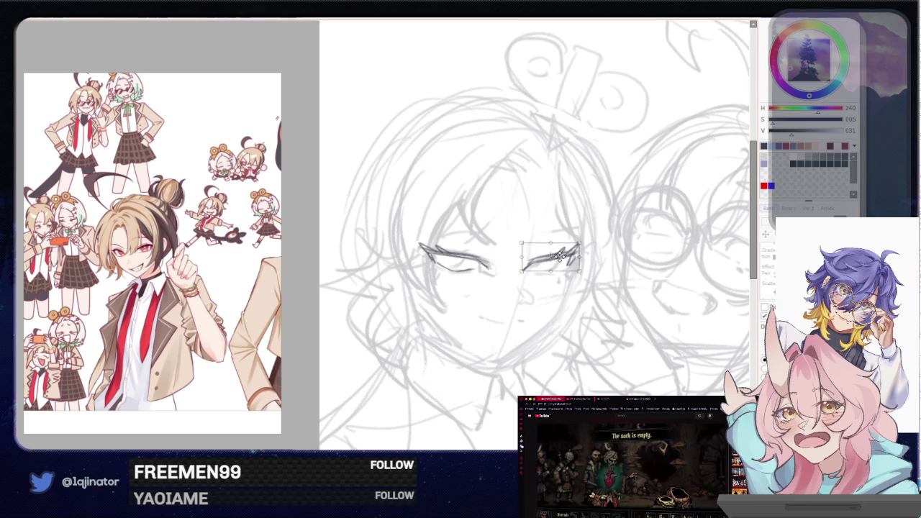
pyautogui.press('Return')
pyautogui.press('b')
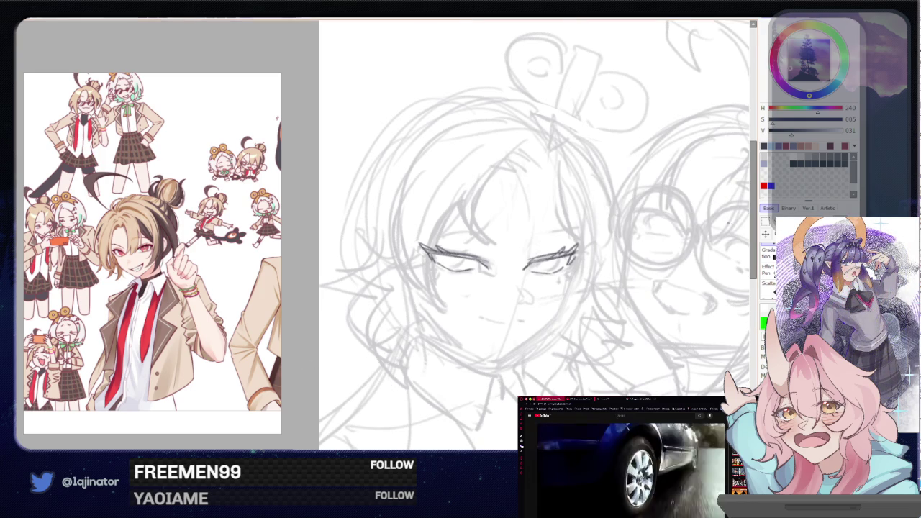
# Flip the view back to normal and rotate the eye lines slightly to tilt them
pyautogui.press('h')
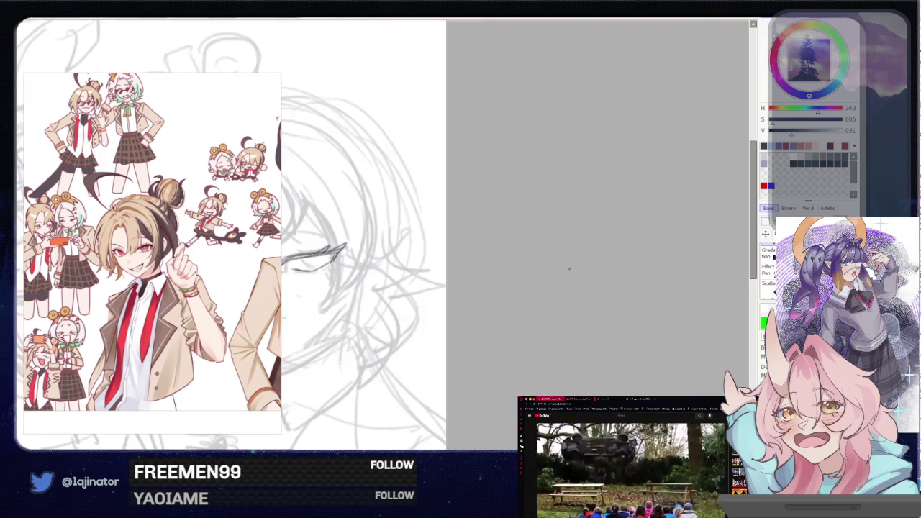
pyautogui.moveTo(244, 267); pyautogui.dragTo(440, 266)
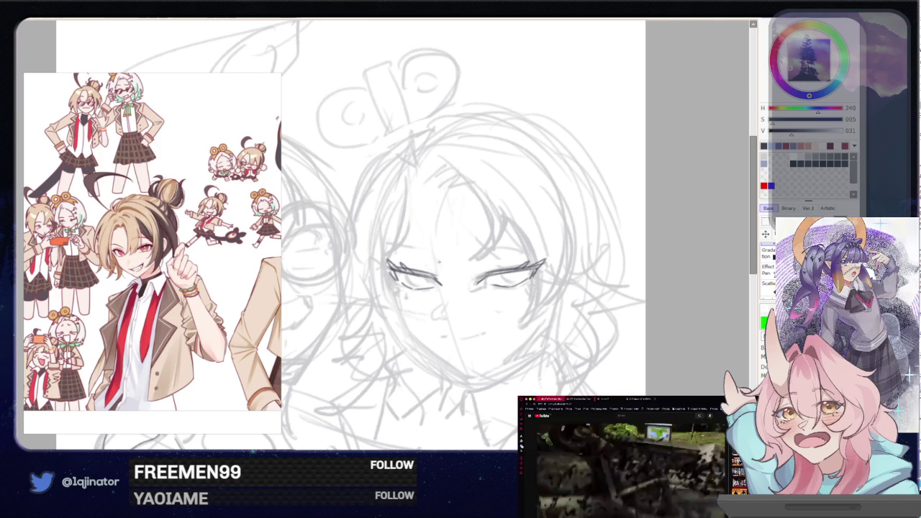
pyautogui.moveTo(387, 253); pyautogui.dragTo(549, 293)
pyautogui.hotkey('ctrl', 't')
pyautogui.press('Return')
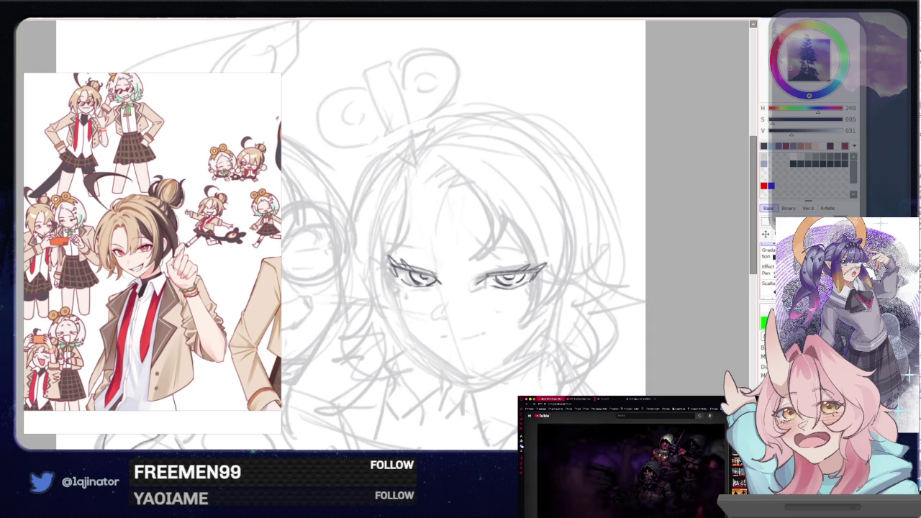
# Darken the right eye's upper lid and draw the nose and a small mouth line
pyautogui.moveTo(478, 274); pyautogui.dragTo(526, 268)
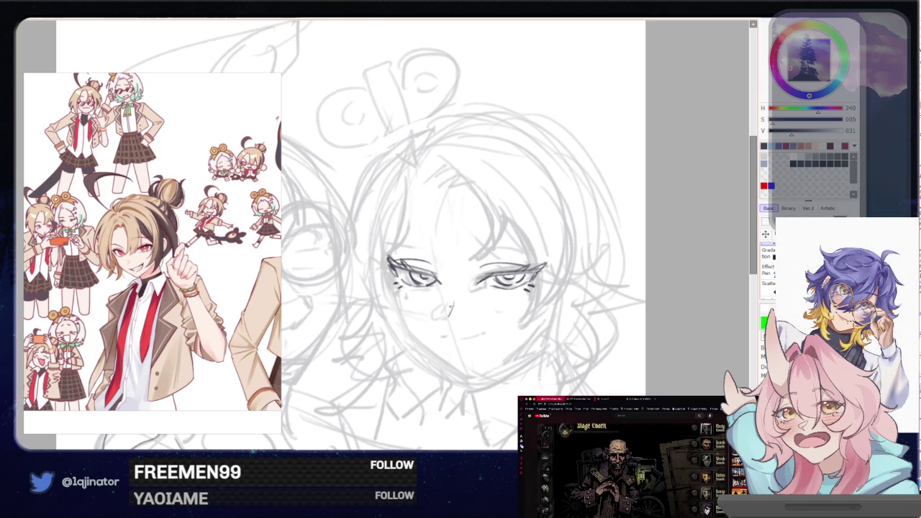
pyautogui.moveTo(450, 305); pyautogui.dragTo(441, 315)
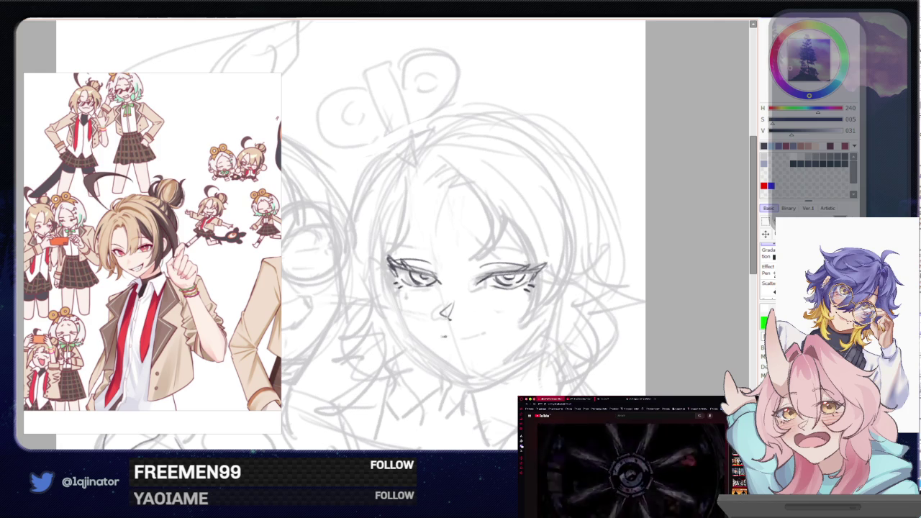
pyautogui.moveTo(460, 338); pyautogui.dragTo(481, 335)
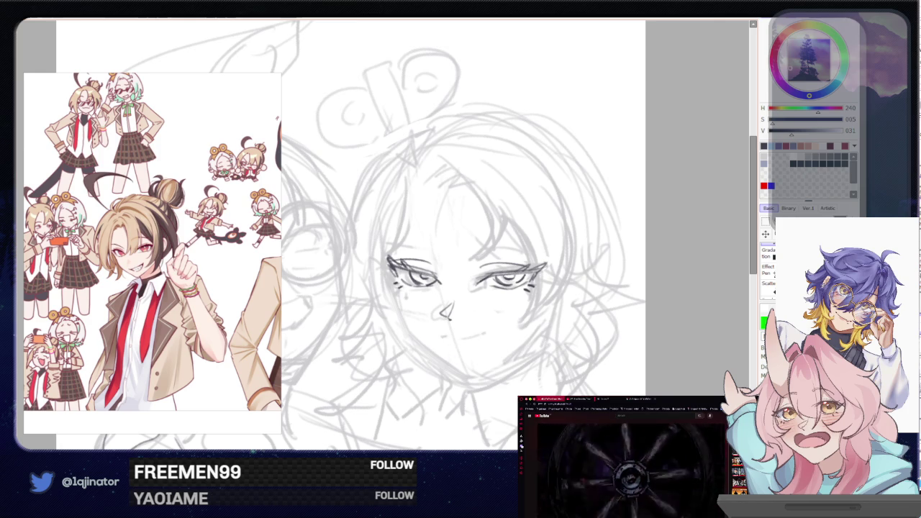
pyautogui.moveTo(481, 335); pyautogui.dragTo(489, 334)
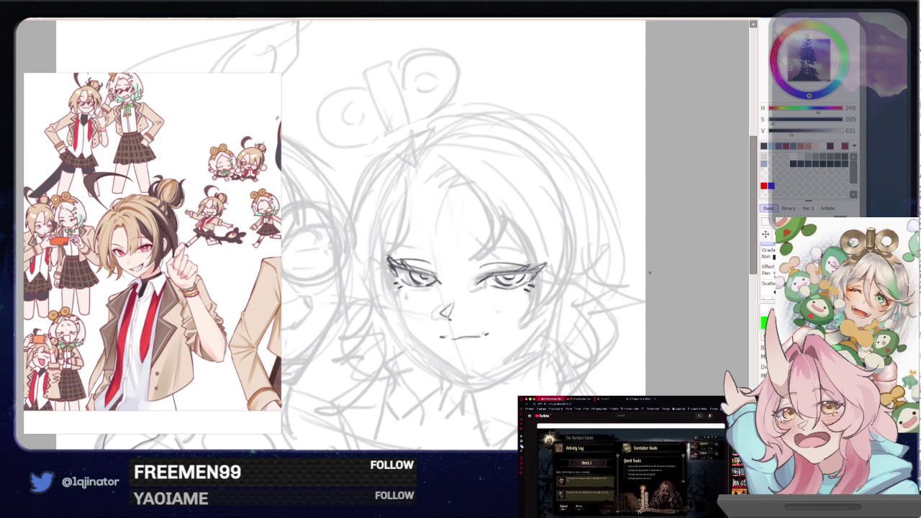
# Try eyebrow strokes above the right eye, undoing them, and draw the left eyebrow
pyautogui.moveTo(568, 297); pyautogui.dragTo(568, 287)
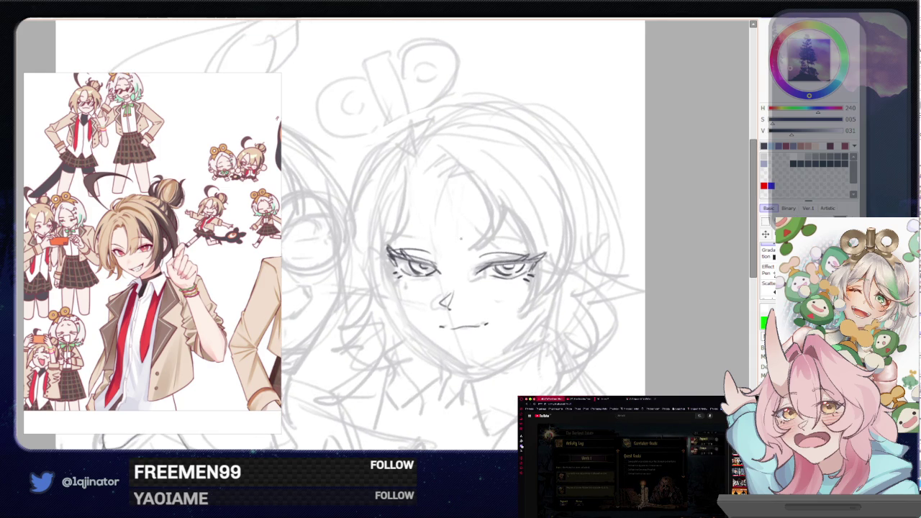
pyautogui.moveTo(468, 248)
pyautogui.mouseDown()
pyautogui.moveTo(495, 237)
pyautogui.moveTo(539, 243)
pyautogui.mouseUp()
pyautogui.hotkey('ctrl', 'z')
pyautogui.hotkey('ctrl', 'z')
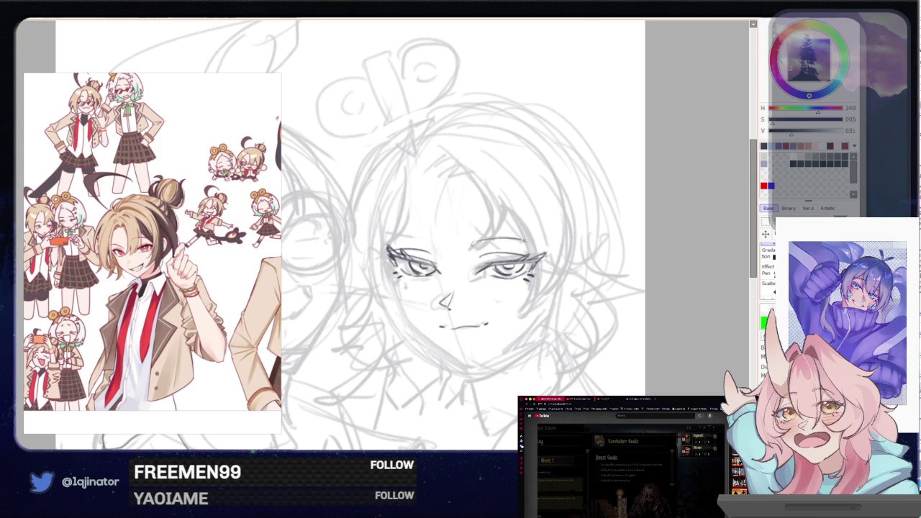
pyautogui.moveTo(478, 242); pyautogui.dragTo(545, 236)
pyautogui.hotkey('ctrl', 'z')
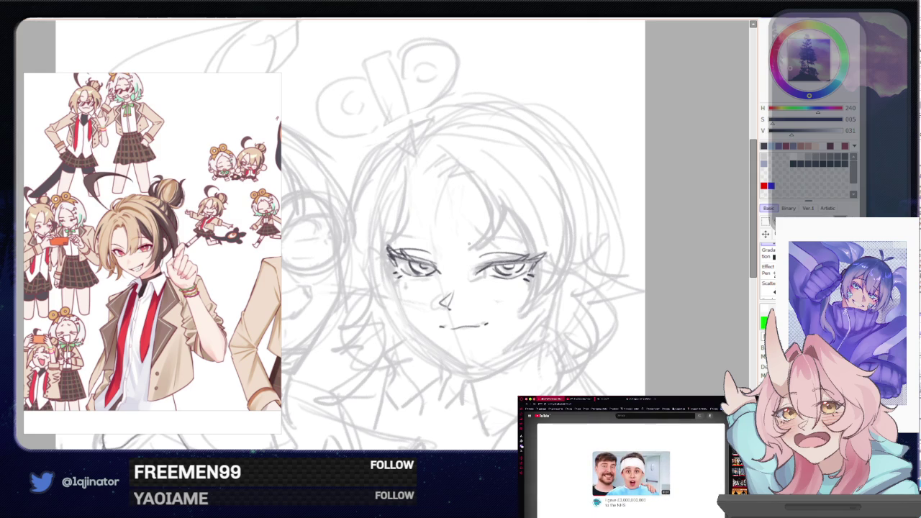
pyautogui.moveTo(387, 237); pyautogui.dragTo(446, 236)
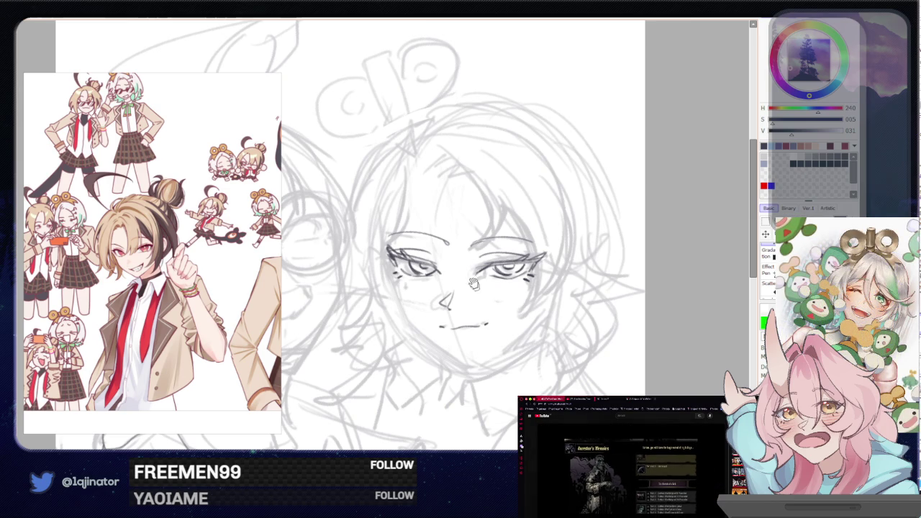
pyautogui.moveTo(474, 282); pyautogui.dragTo(434, 244)
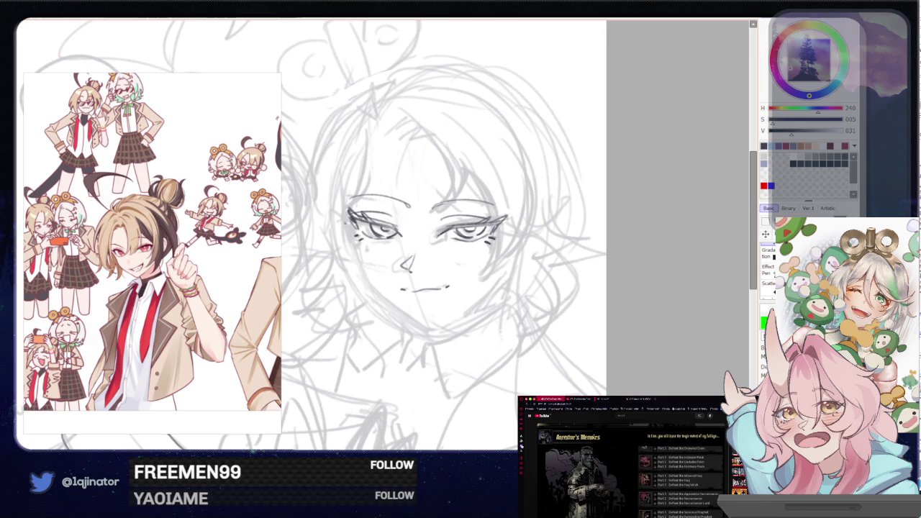
# Add a faint cheek stroke and a darker jaw line rising from the chin toward the right cheek
pyautogui.moveTo(355, 229)
pyautogui.mouseDown()
pyautogui.moveTo(365, 279)
pyautogui.moveTo(355, 280)
pyautogui.mouseUp()
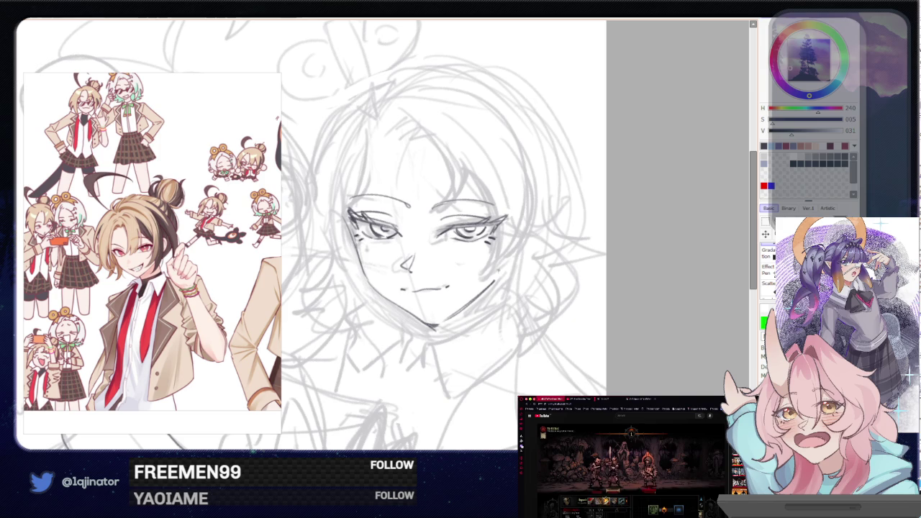
pyautogui.moveTo(514, 248); pyautogui.dragTo(494, 282)
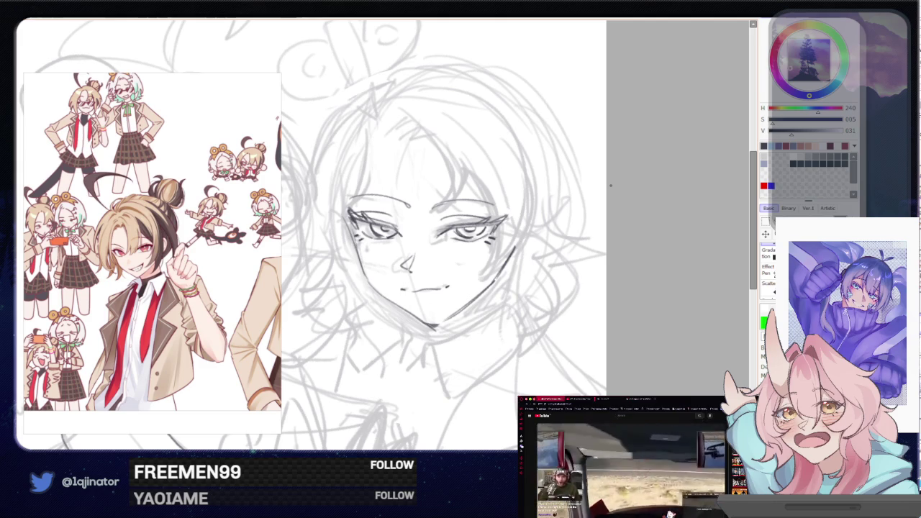
pyautogui.moveTo(425, 230)
pyautogui.mouseDown()
pyautogui.moveTo(432, 251)
pyautogui.moveTo(460, 165)
pyautogui.mouseUp()
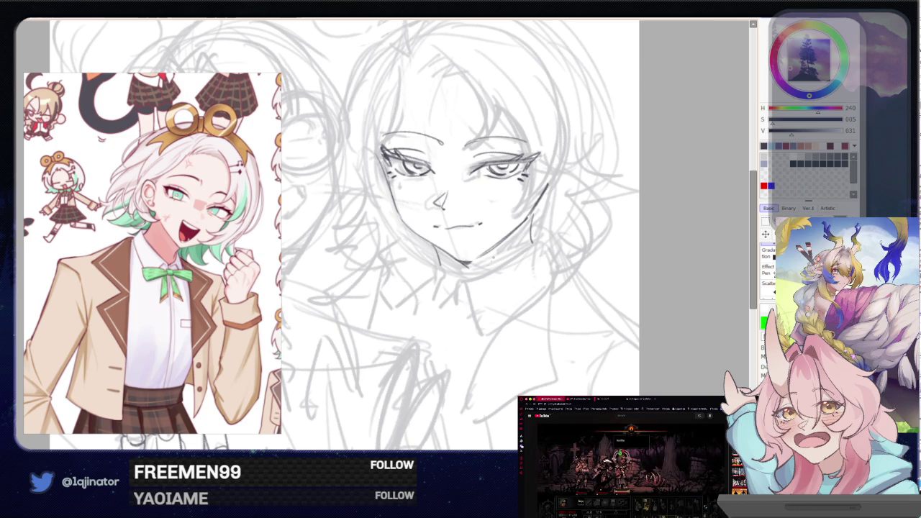
# Zoom and pan the view to recentre on the face sketch beside the glasses figure
pyautogui.scroll(3, 341, 234)
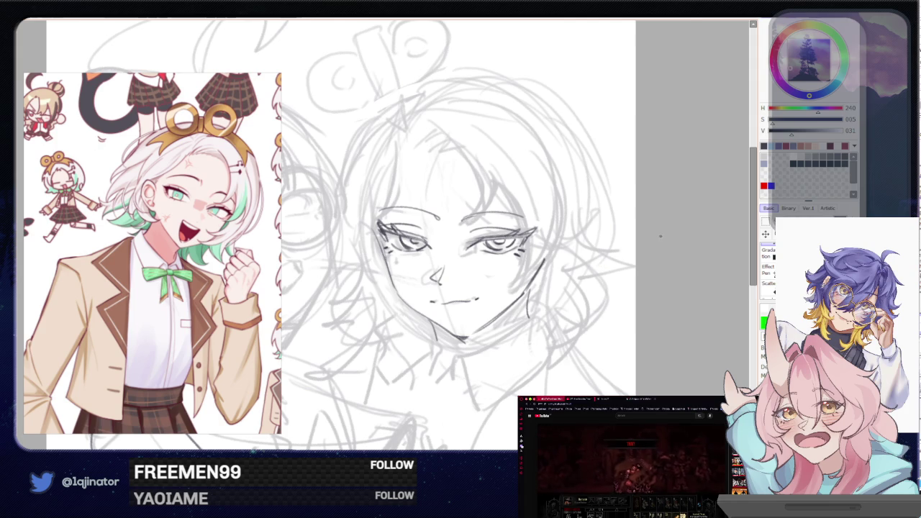
pyautogui.scroll(-3, 460, 238)
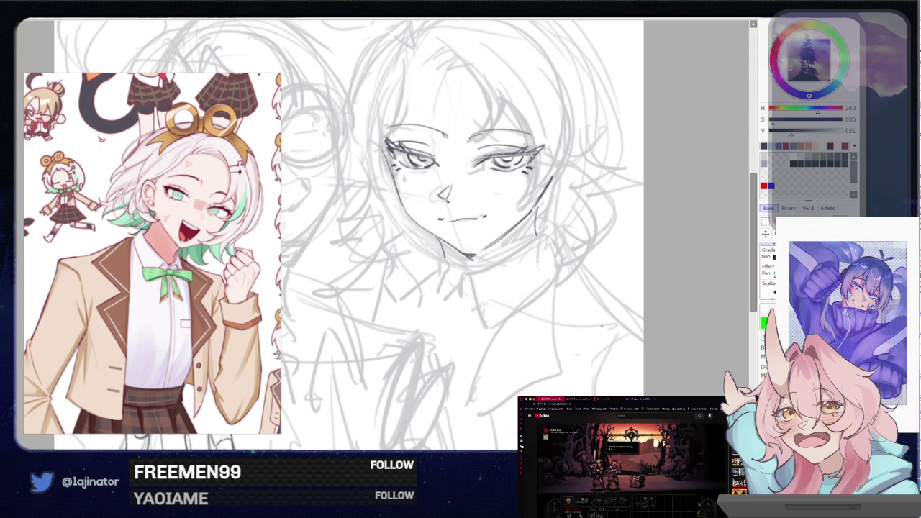
pyautogui.moveTo(420, 337)
pyautogui.mouseDown()
pyautogui.moveTo(519, 328)
pyautogui.moveTo(538, 343)
pyautogui.moveTo(567, 335)
pyautogui.mouseUp()
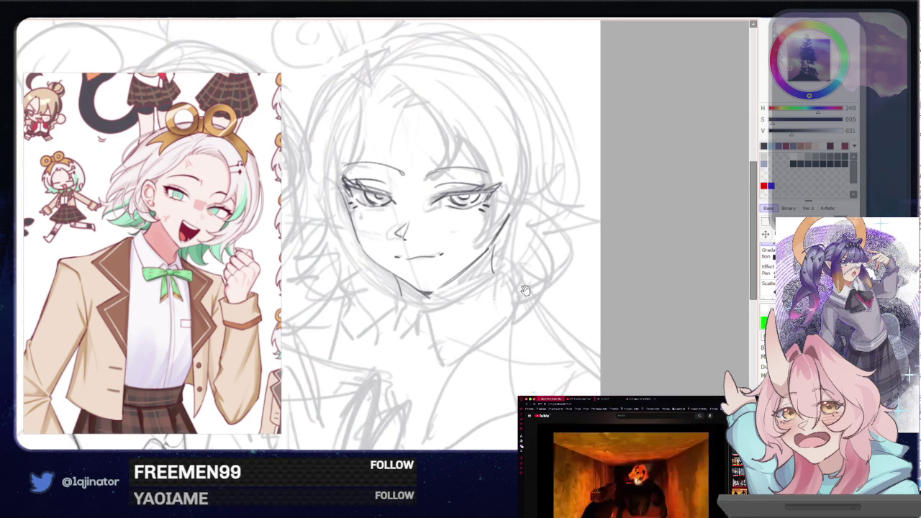
pyautogui.moveTo(525, 290); pyautogui.dragTo(536, 338)
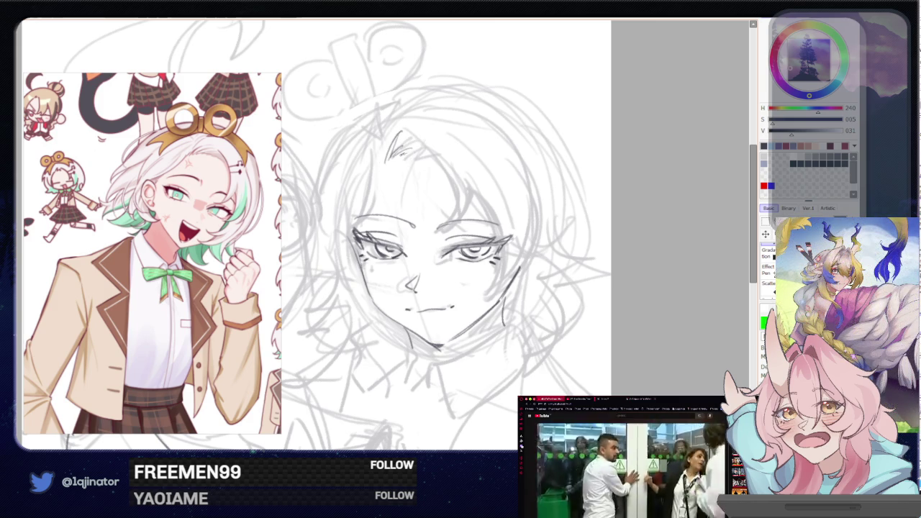
# Draw a curved fringe line over the forehead's right side, redrawing it until it looks right
pyautogui.moveTo(408, 161)
pyautogui.mouseDown()
pyautogui.moveTo(433, 157)
pyautogui.moveTo(436, 234)
pyautogui.mouseUp()
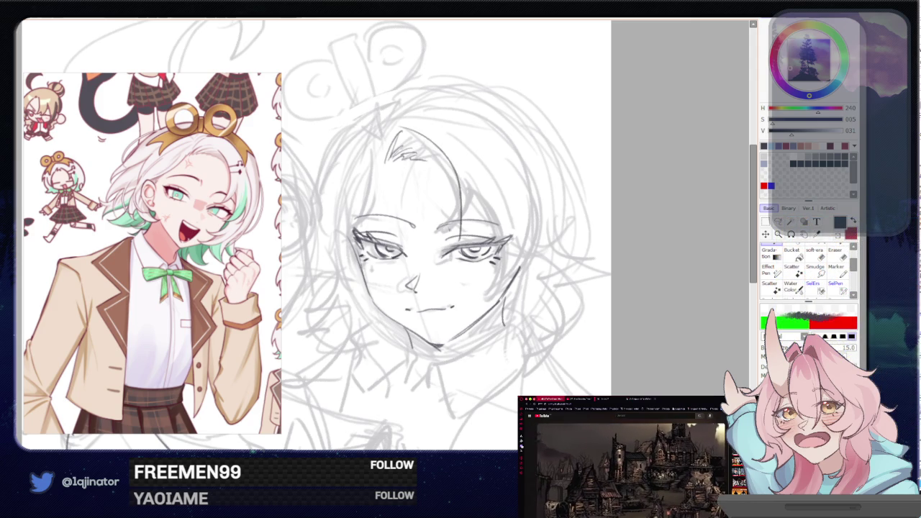
pyautogui.hotkey('ctrl', 'z')
pyautogui.moveTo(423, 131); pyautogui.dragTo(436, 235)
pyautogui.hotkey('ctrl', 'z')
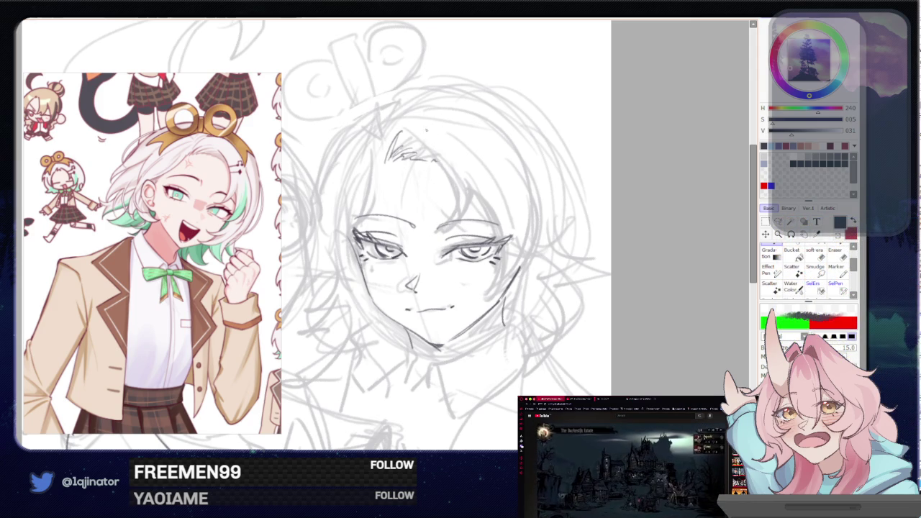
pyautogui.moveTo(424, 149); pyautogui.dragTo(440, 249)
pyautogui.hotkey('ctrl', 'z')
pyautogui.hotkey('ctrl', 'z')
pyautogui.moveTo(423, 135)
pyautogui.mouseDown()
pyautogui.moveTo(444, 221)
pyautogui.moveTo(436, 246)
pyautogui.moveTo(446, 190)
pyautogui.mouseUp()
pyautogui.hotkey('ctrl', 'z')
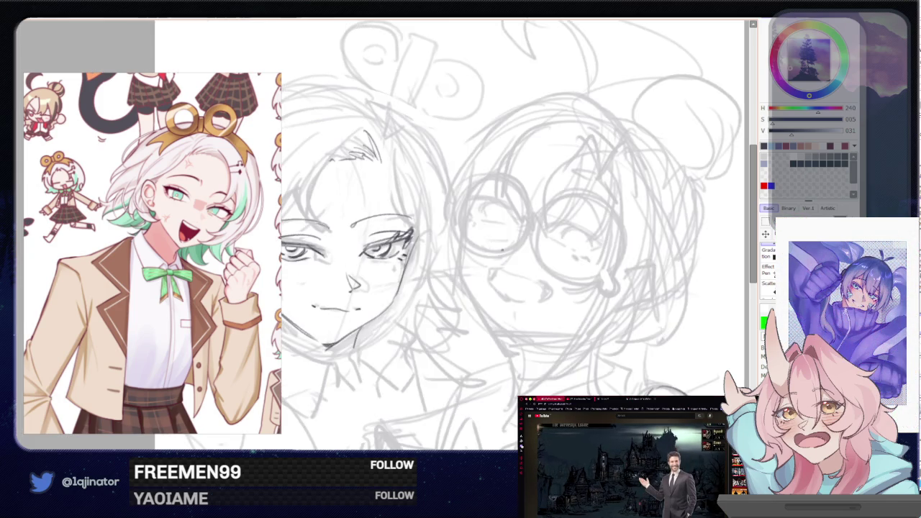
pyautogui.moveTo(513, 279); pyautogui.dragTo(489, 374)
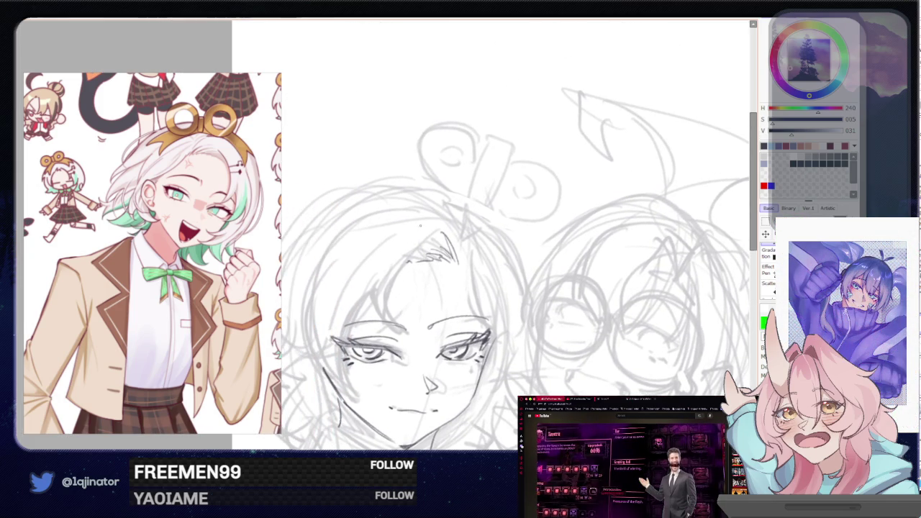
# Add two hair strands on the face's left, flip the view, and darken a line beside the eye
pyautogui.moveTo(438, 230)
pyautogui.mouseDown()
pyautogui.moveTo(392, 286)
pyautogui.moveTo(384, 337)
pyautogui.mouseUp()
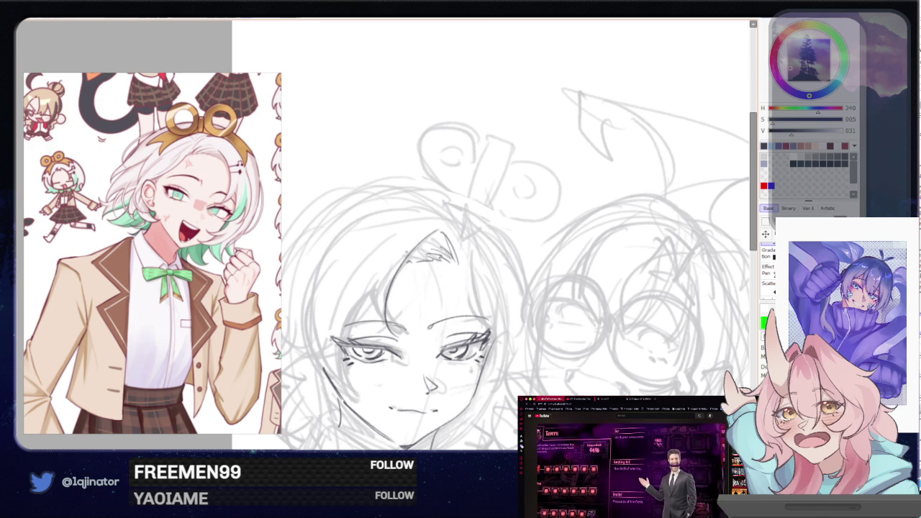
pyautogui.moveTo(379, 273); pyautogui.dragTo(376, 305)
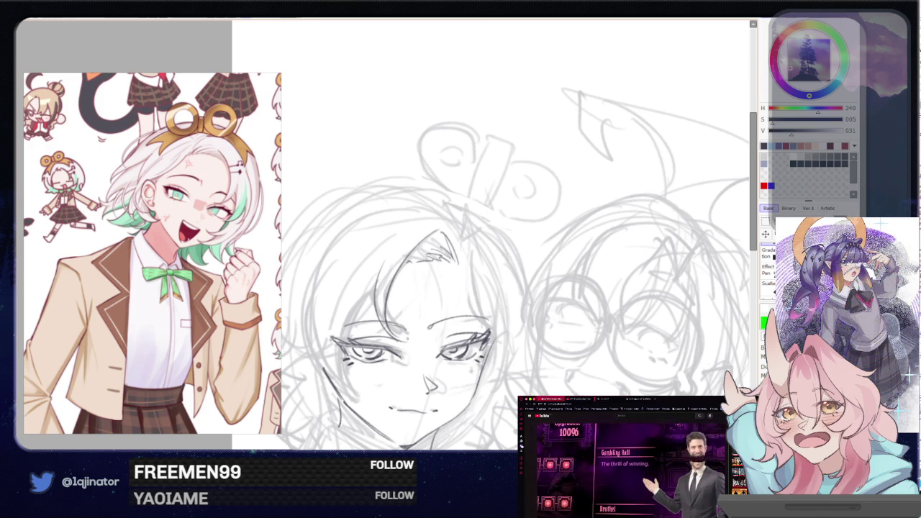
pyautogui.press('h')
pyautogui.moveTo(388, 288)
pyautogui.mouseDown()
pyautogui.moveTo(493, 228)
pyautogui.moveTo(513, 280)
pyautogui.mouseUp()
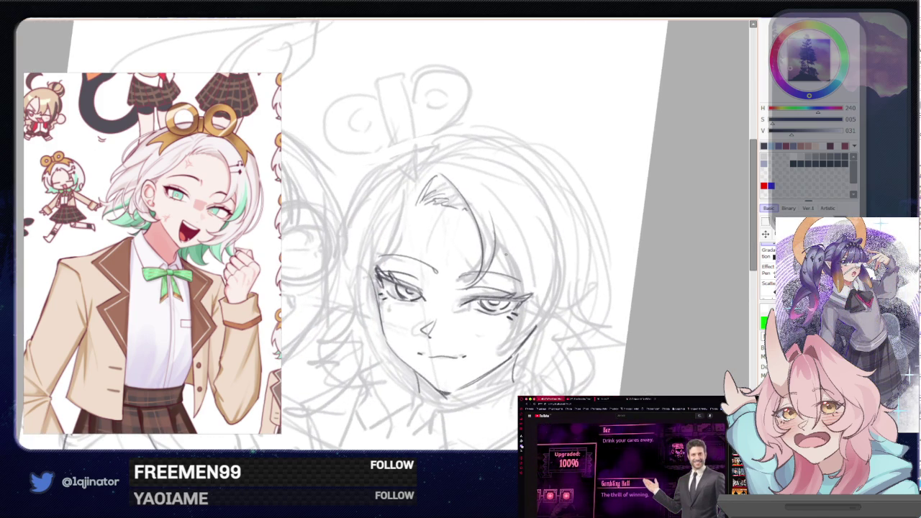
pyautogui.moveTo(475, 332); pyautogui.dragTo(517, 312)
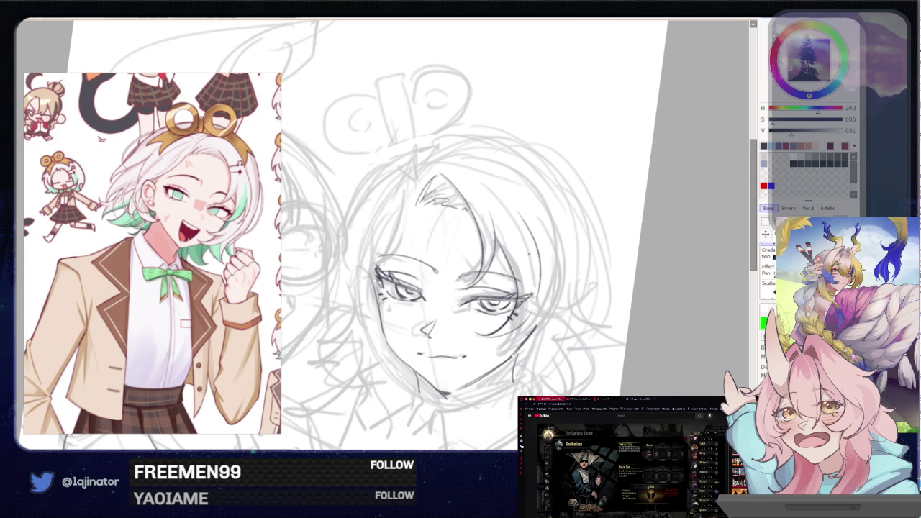
pyautogui.moveTo(534, 175); pyautogui.dragTo(582, 152)
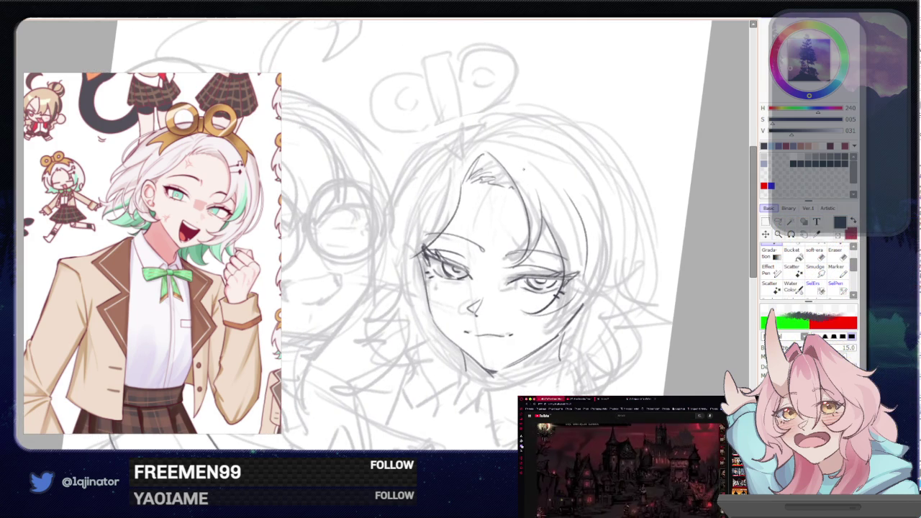
# Rotate the face sketch slightly with Ctrl+T and undo the last hair stroke
pyautogui.hotkey('ctrl', 't')
pyautogui.moveTo(621, 151); pyautogui.dragTo(532, 208)
pyautogui.press('Return')
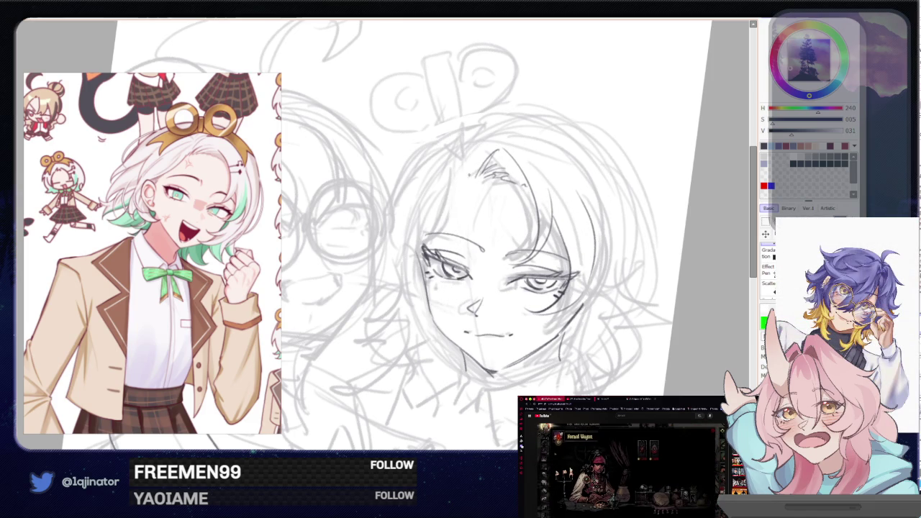
pyautogui.hotkey('ctrl', 'z')
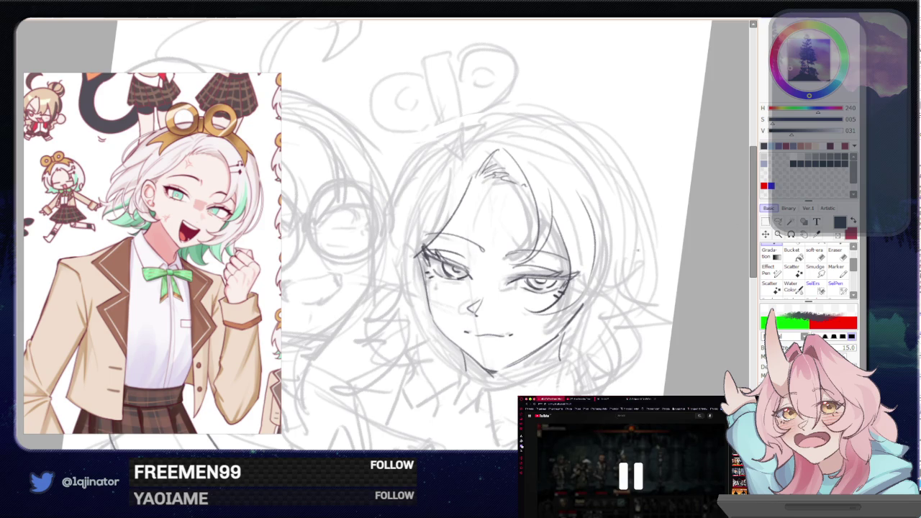
pyautogui.scroll(-1, 497, 238)
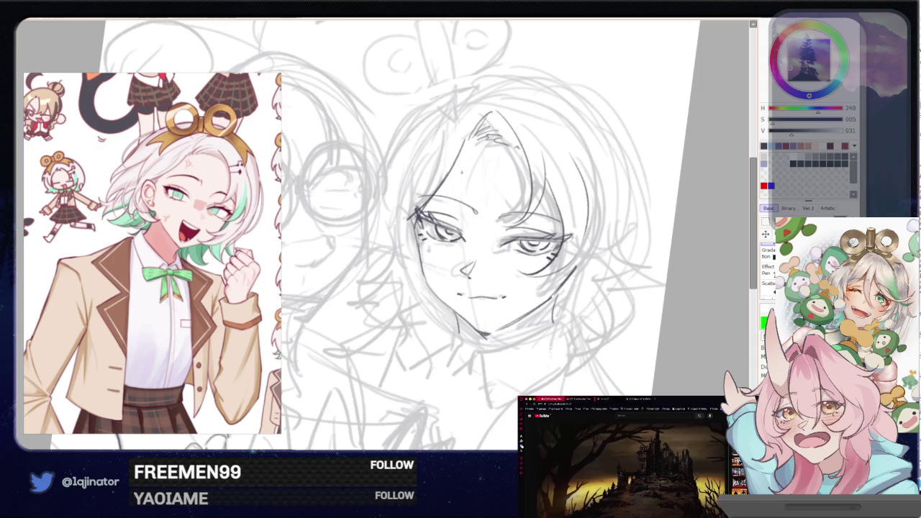
# Draw a hair line along the face's left, removing faint strokes and retrying a lower-left strand
pyautogui.moveTo(694, 276); pyautogui.dragTo(679, 312)
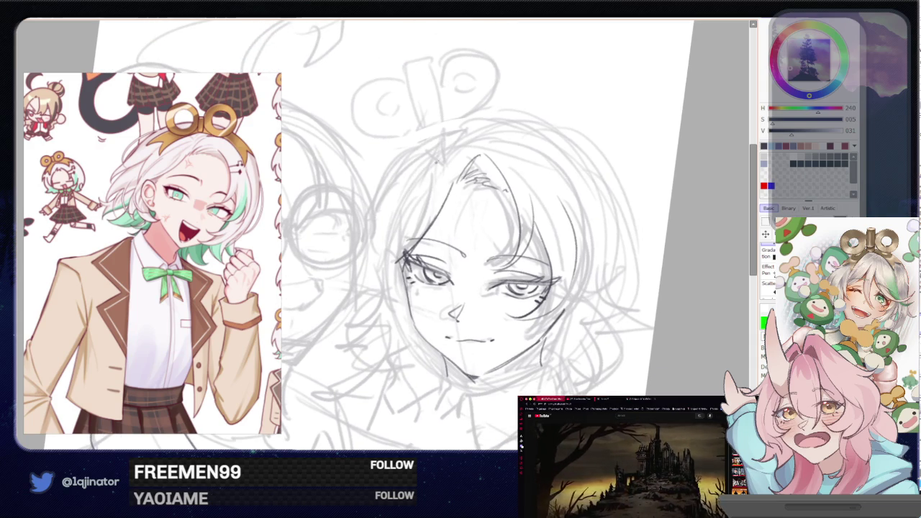
pyautogui.moveTo(431, 166)
pyautogui.mouseDown()
pyautogui.moveTo(387, 268)
pyautogui.moveTo(400, 216)
pyautogui.mouseUp()
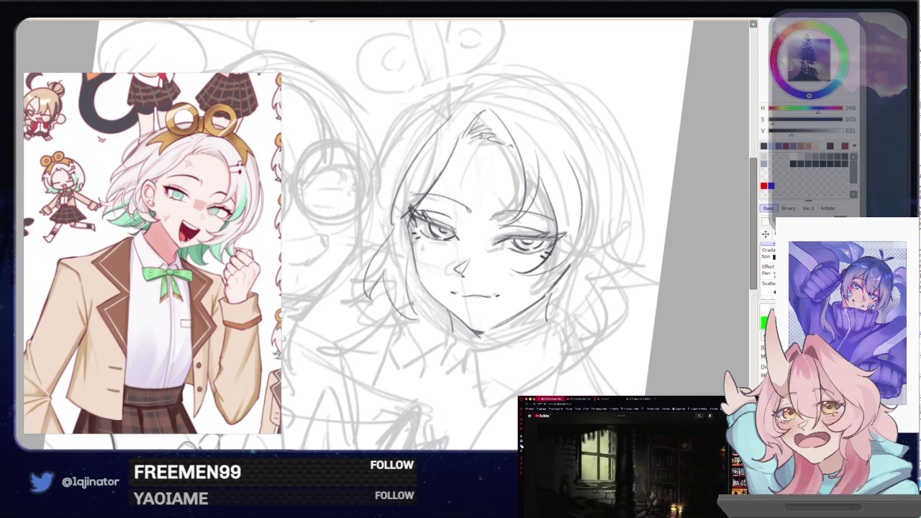
pyautogui.moveTo(394, 242); pyautogui.dragTo(409, 266)
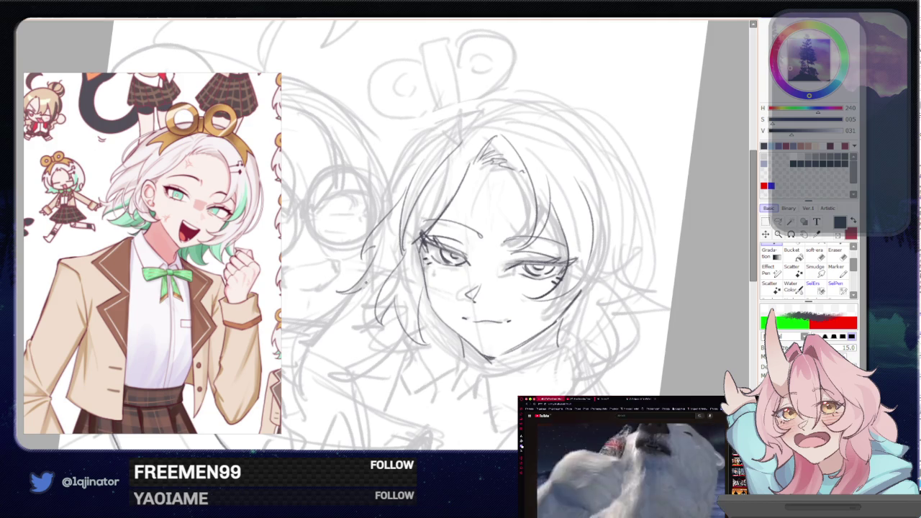
pyautogui.hotkey('ctrl', 'z')
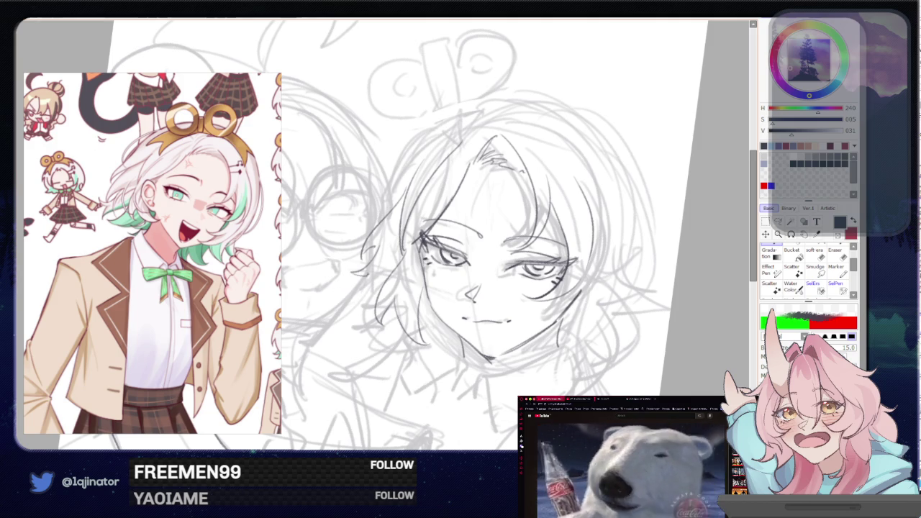
pyautogui.hotkey('ctrl', 'z')
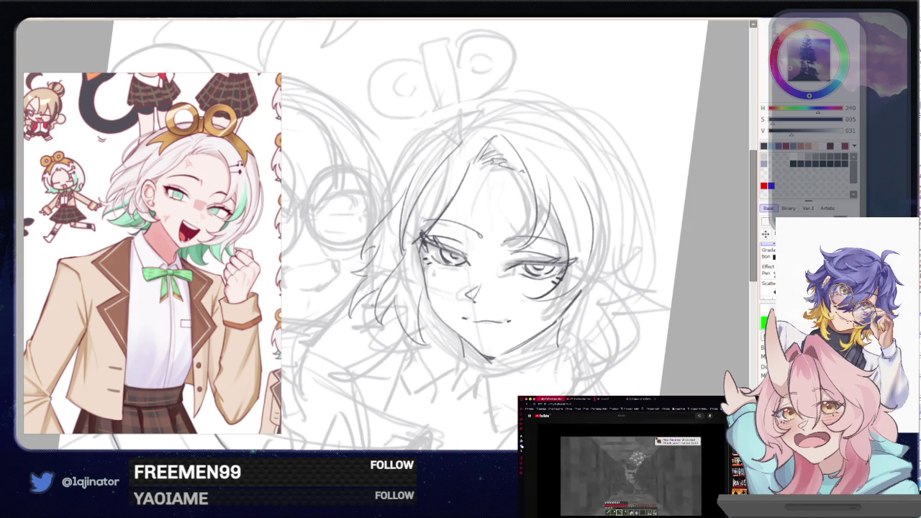
pyautogui.moveTo(404, 333); pyautogui.dragTo(351, 344)
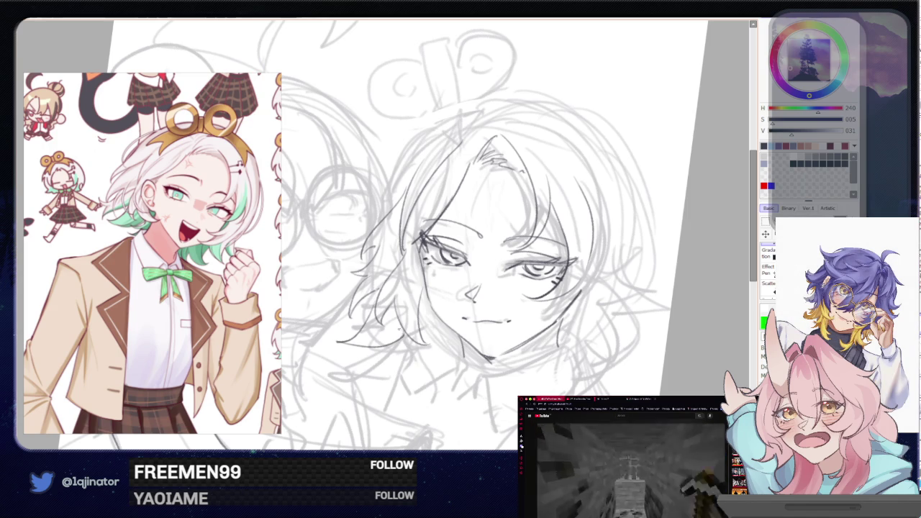
pyautogui.hotkey('ctrl', 'z')
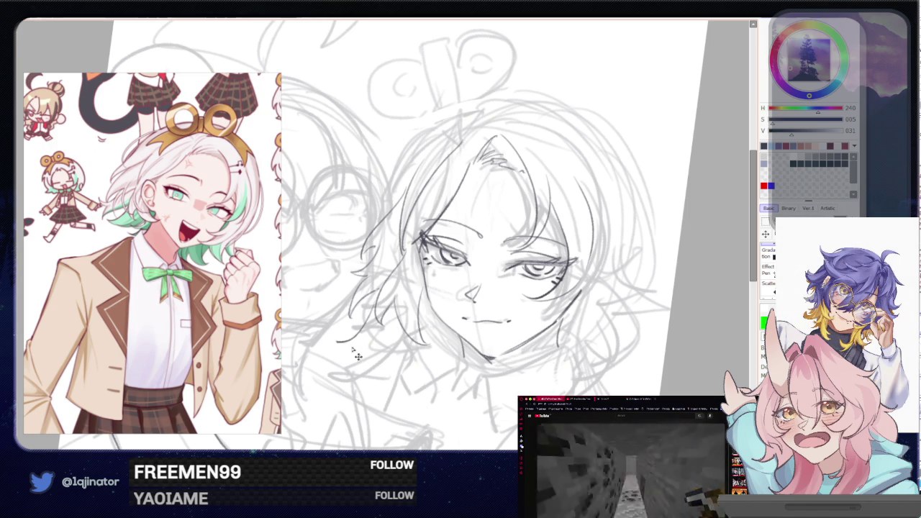
pyautogui.moveTo(338, 354)
pyautogui.mouseDown()
pyautogui.moveTo(402, 340)
pyautogui.moveTo(377, 348)
pyautogui.mouseUp()
pyautogui.hotkey('ctrl', 'z')
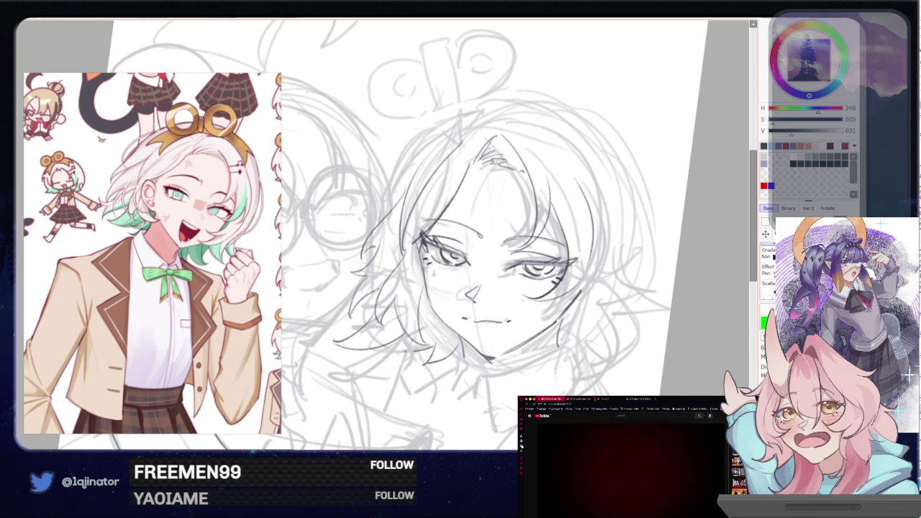
# Draw the hair outline across the top of the head
pyautogui.moveTo(572, 286); pyautogui.dragTo(523, 264)
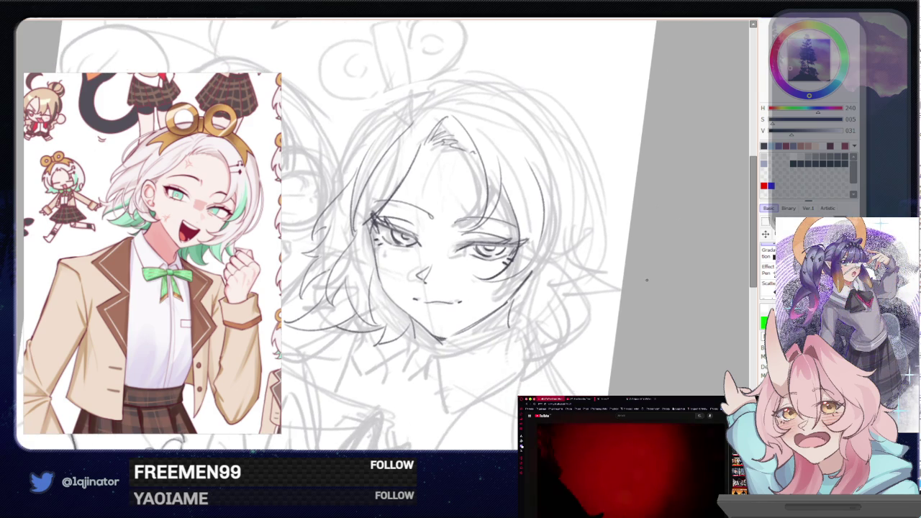
pyautogui.moveTo(446, 237); pyautogui.dragTo(468, 295)
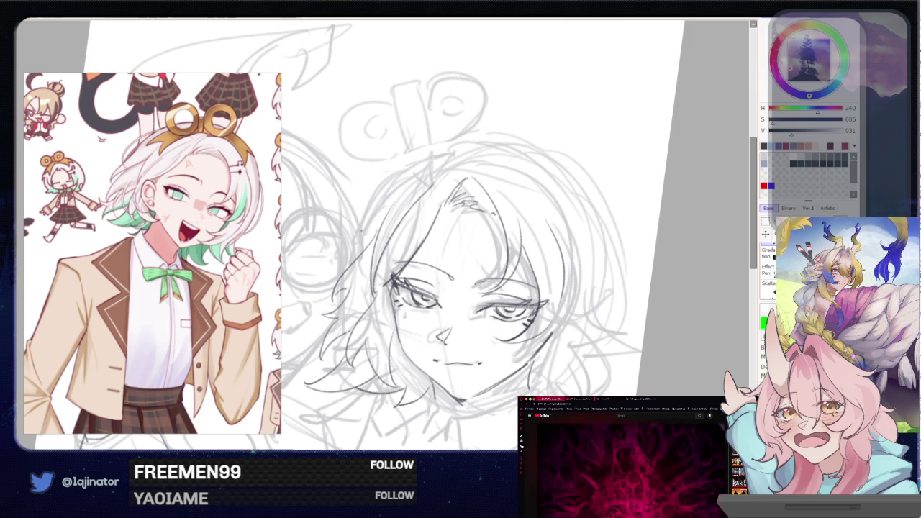
pyautogui.moveTo(365, 237); pyautogui.dragTo(440, 153)
pyautogui.hotkey('ctrl', 'z')
pyautogui.moveTo(360, 236); pyautogui.dragTo(438, 153)
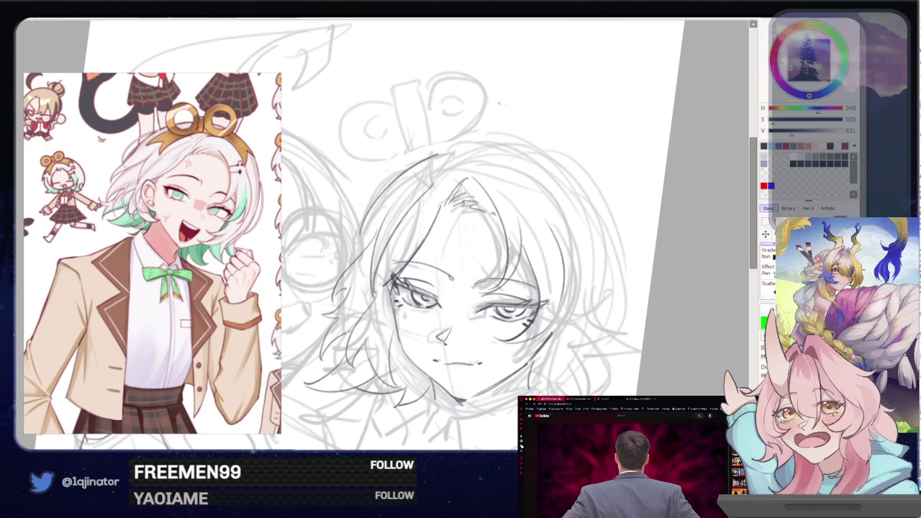
pyautogui.moveTo(558, 188); pyautogui.dragTo(515, 159)
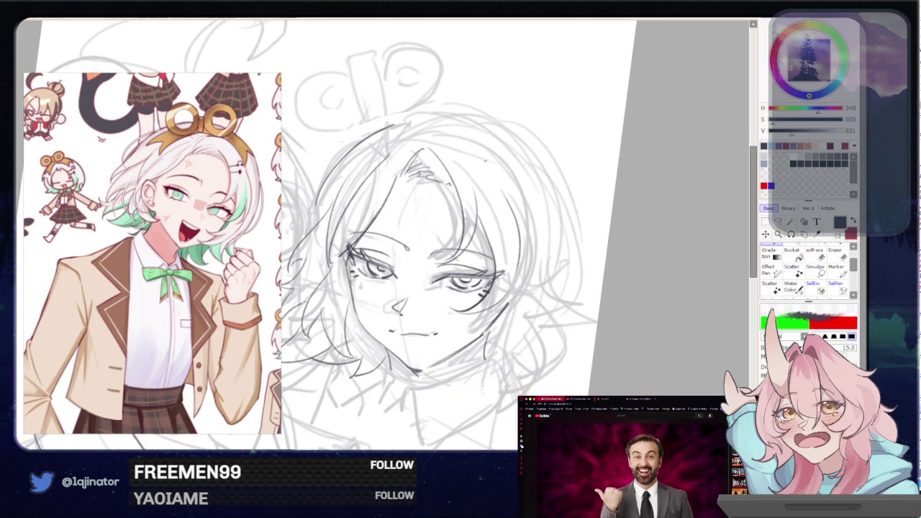
# Straighten the canvas rotation, toggle eraser and pencil, and recentre the view on the head
pyautogui.press('Home')
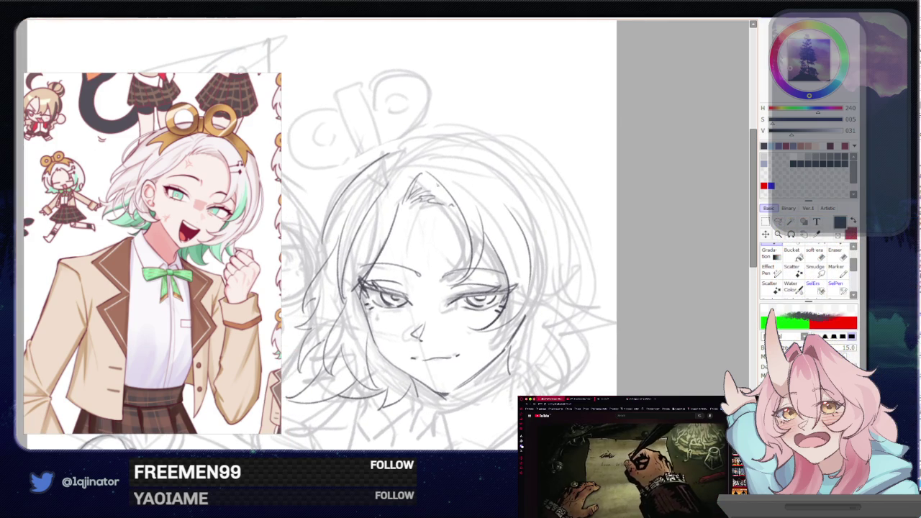
pyautogui.press('e')
pyautogui.press('n')
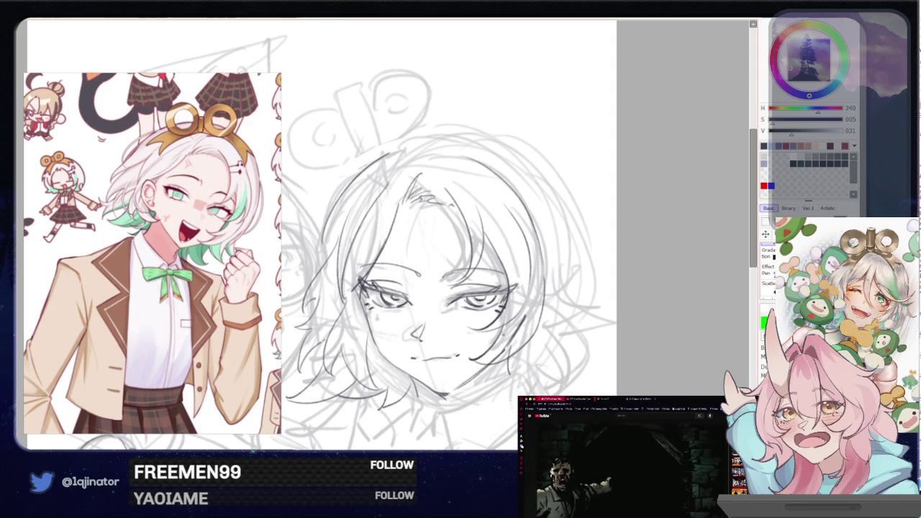
pyautogui.scroll(-1, 454, 235)
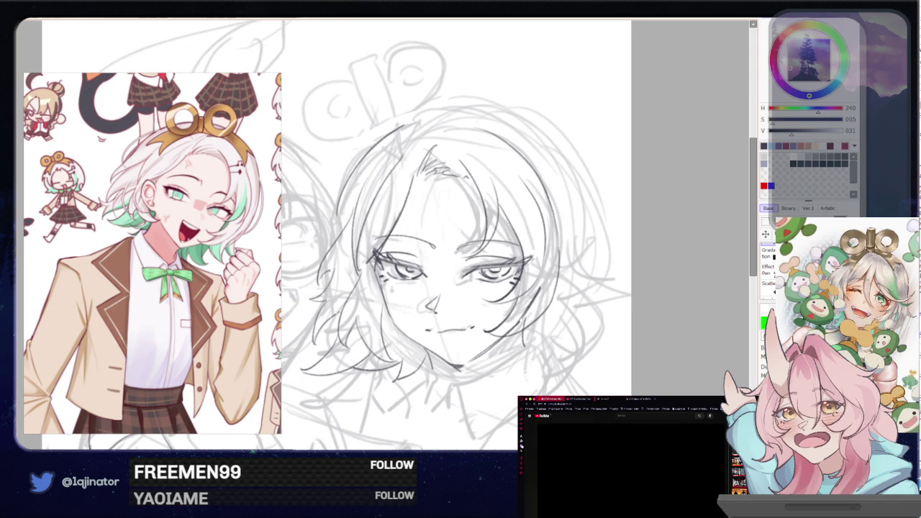
pyautogui.moveTo(518, 298); pyautogui.dragTo(517, 325)
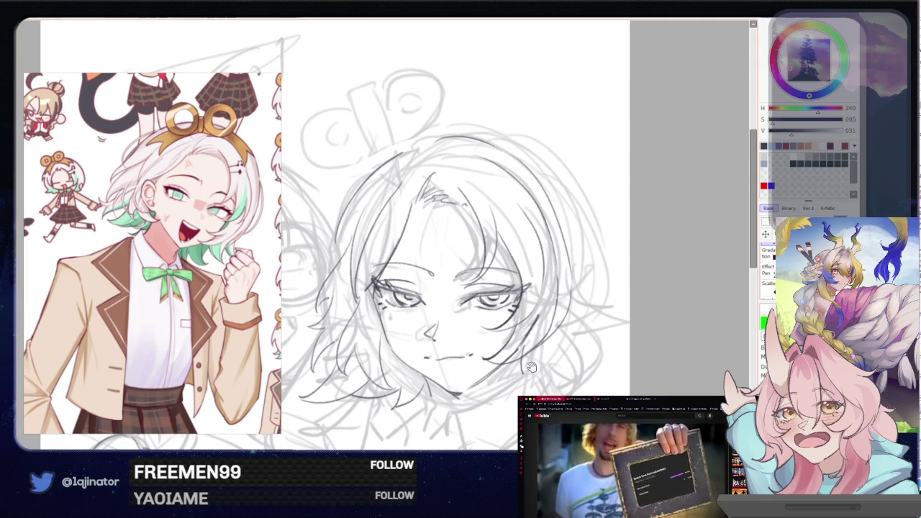
pyautogui.scroll(-2, 460, 237)
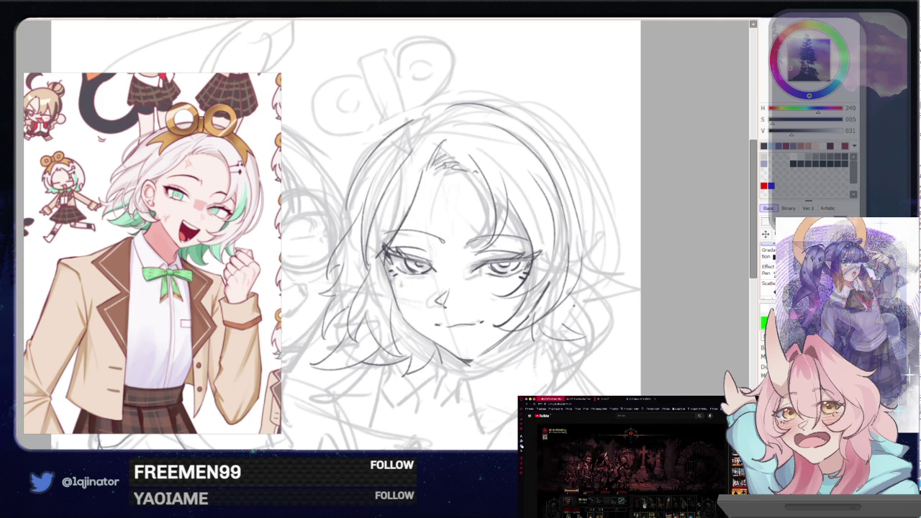
pyautogui.moveTo(673, 289); pyautogui.dragTo(566, 290)
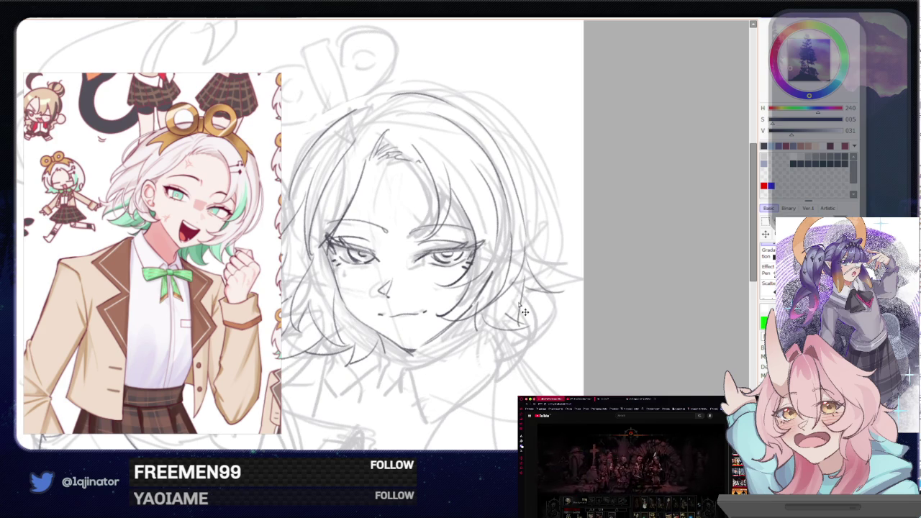
# Undo the last hair stroke and redraw two darker strands at the top-left of the head
pyautogui.moveTo(517, 345)
pyautogui.mouseDown()
pyautogui.moveTo(523, 285)
pyautogui.moveTo(550, 295)
pyautogui.moveTo(530, 351)
pyautogui.mouseUp()
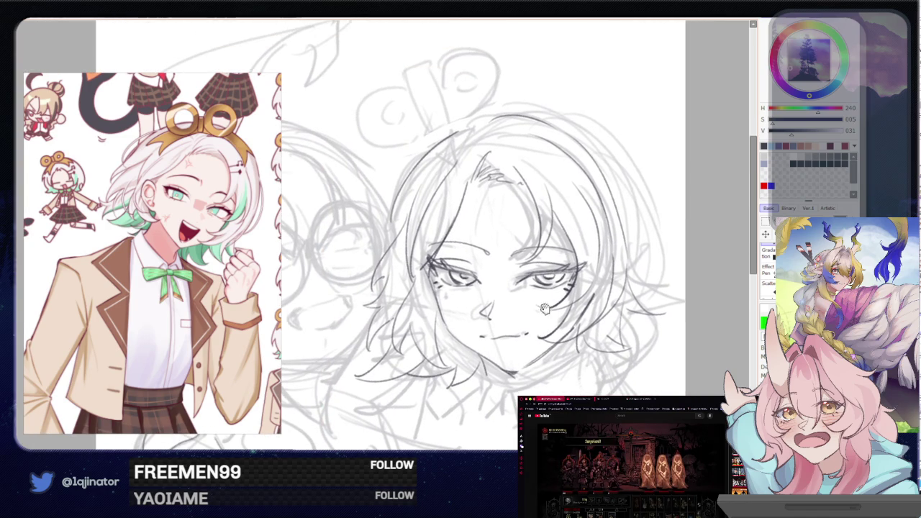
pyautogui.moveTo(518, 294); pyautogui.dragTo(505, 358)
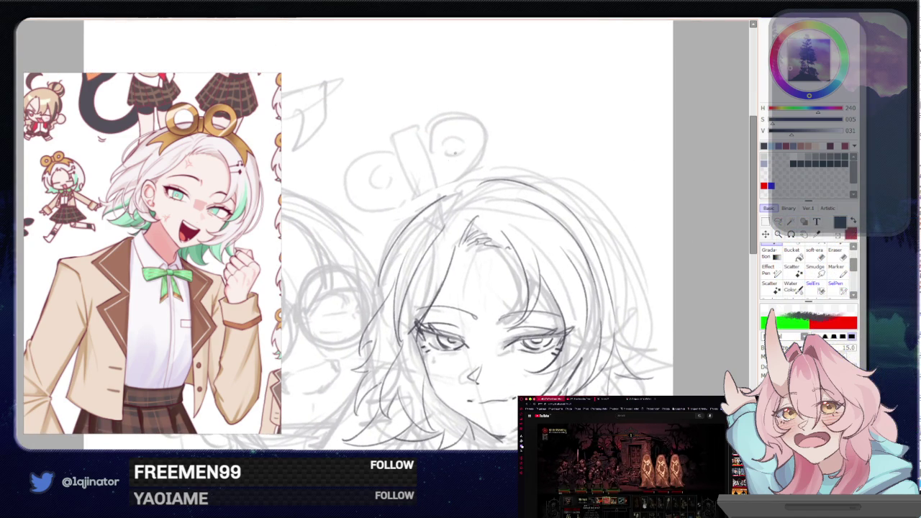
pyautogui.hotkey('ctrl', 'z')
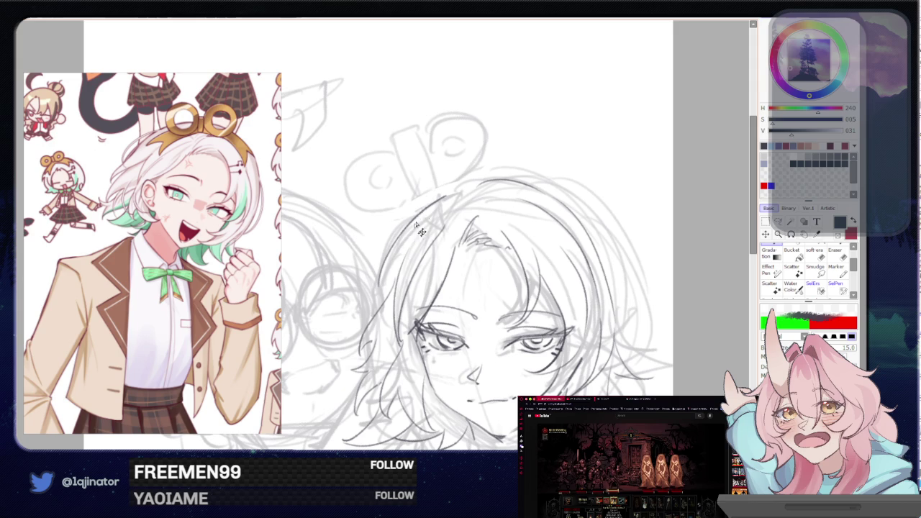
pyautogui.moveTo(436, 202)
pyautogui.mouseDown()
pyautogui.moveTo(404, 249)
pyautogui.moveTo(440, 267)
pyautogui.mouseUp()
pyautogui.moveTo(464, 195); pyautogui.dragTo(446, 235)
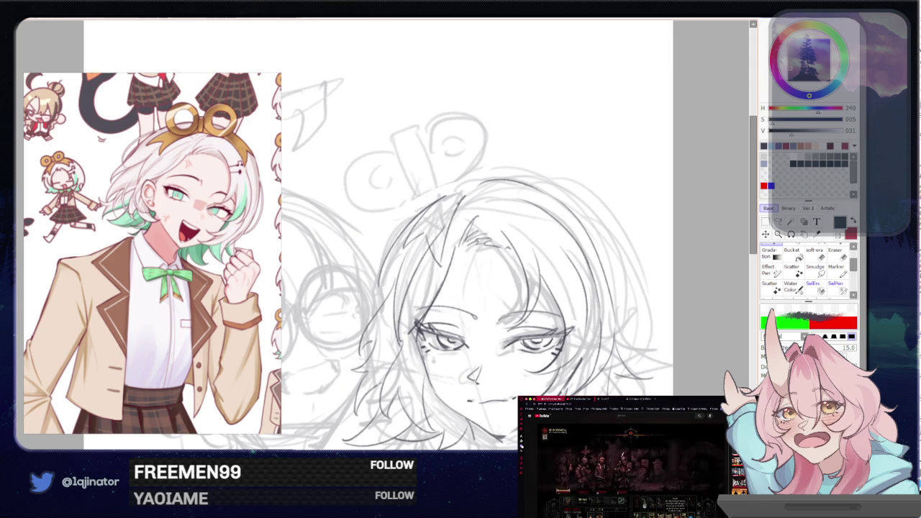
pyautogui.moveTo(468, 287); pyautogui.dragTo(505, 331)
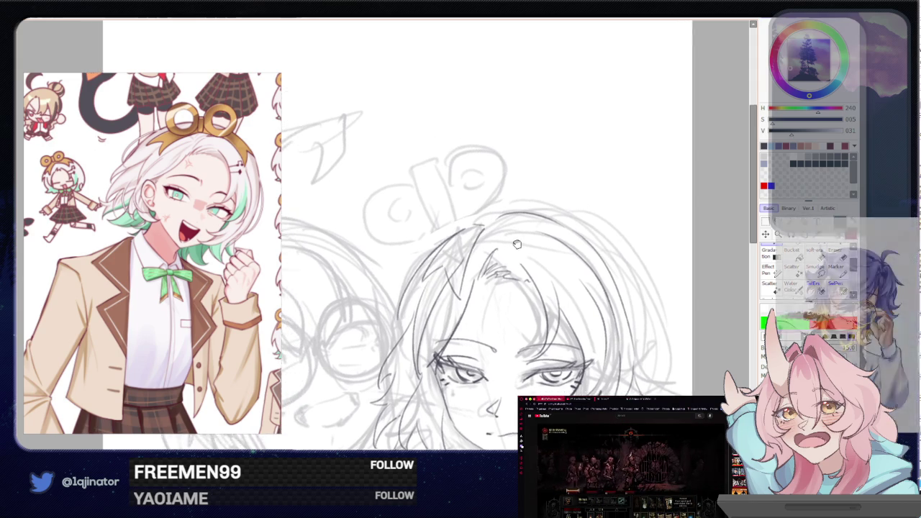
pyautogui.moveTo(540, 231)
pyautogui.mouseDown()
pyautogui.moveTo(502, 244)
pyautogui.moveTo(528, 249)
pyautogui.moveTo(472, 277)
pyautogui.mouseUp()
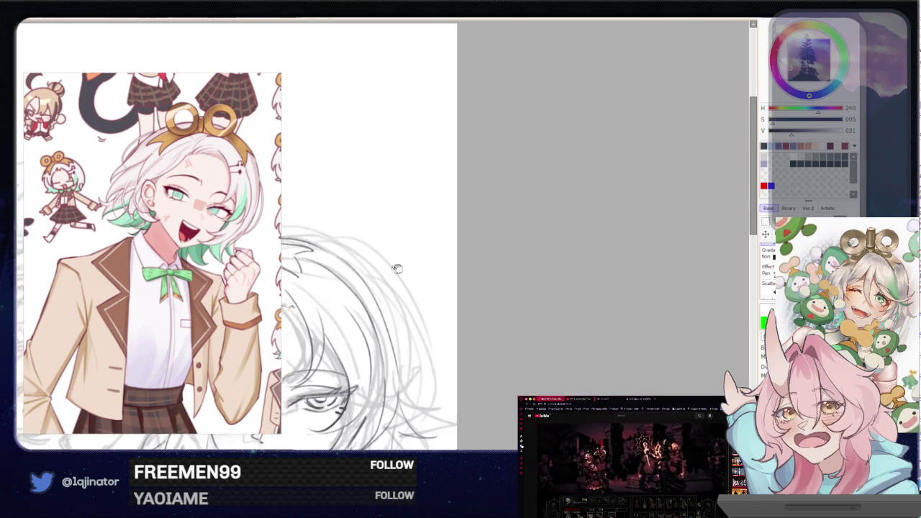
# Flip the view and draw the key's cylinder stem above the head
pyautogui.press('h')
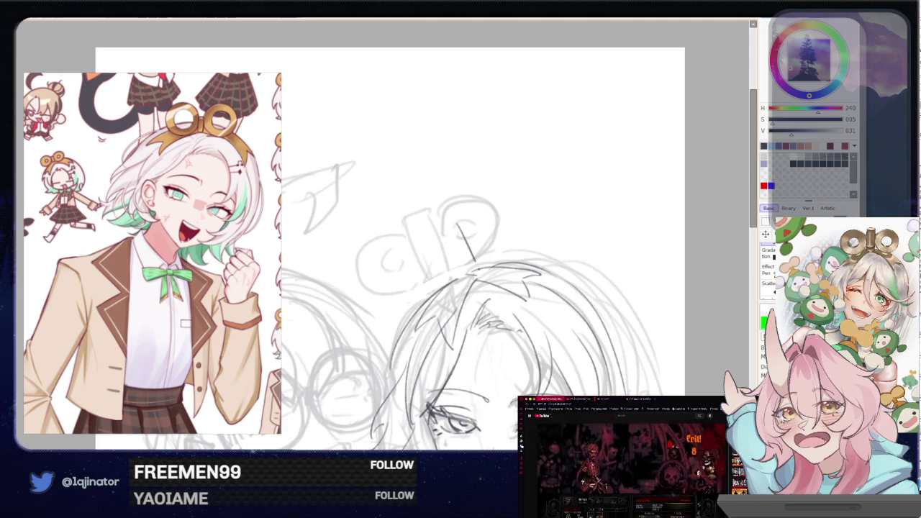
pyautogui.moveTo(467, 222); pyautogui.dragTo(479, 270)
pyautogui.moveTo(449, 231); pyautogui.dragTo(469, 276)
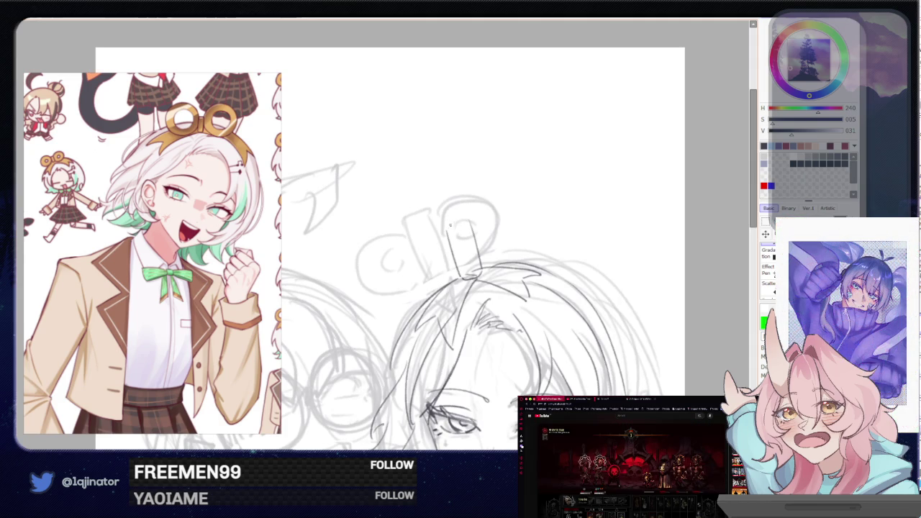
pyautogui.moveTo(468, 222); pyautogui.dragTo(449, 226)
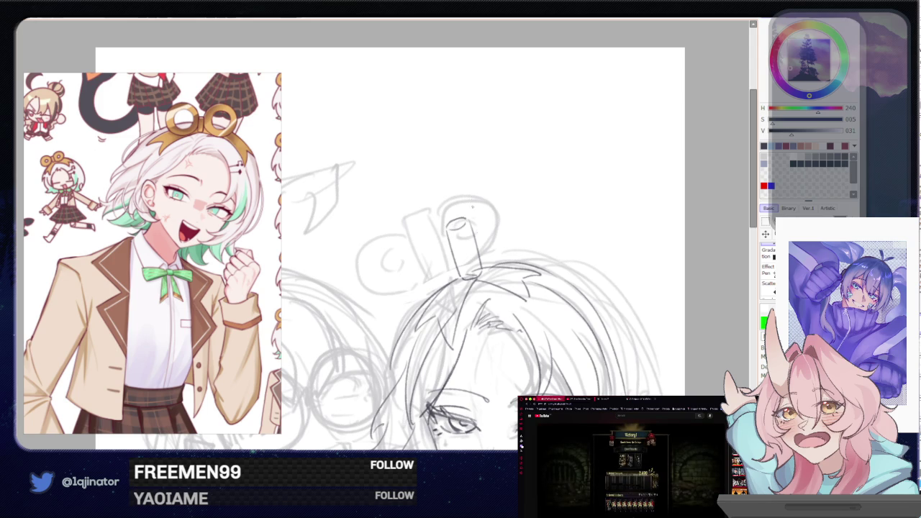
# Draw the key's right loop, retrying the stroke until it looks right
pyautogui.moveTo(469, 218); pyautogui.dragTo(537, 229)
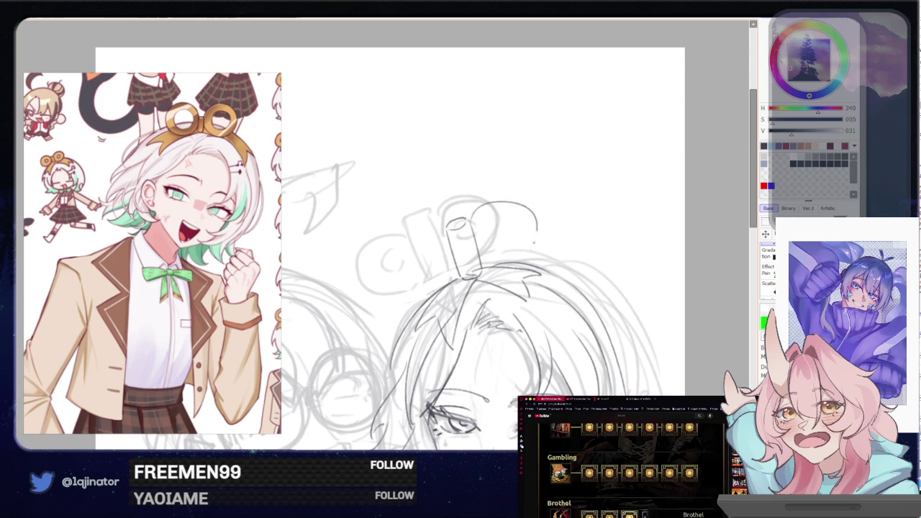
pyautogui.hotkey('ctrl', 'z')
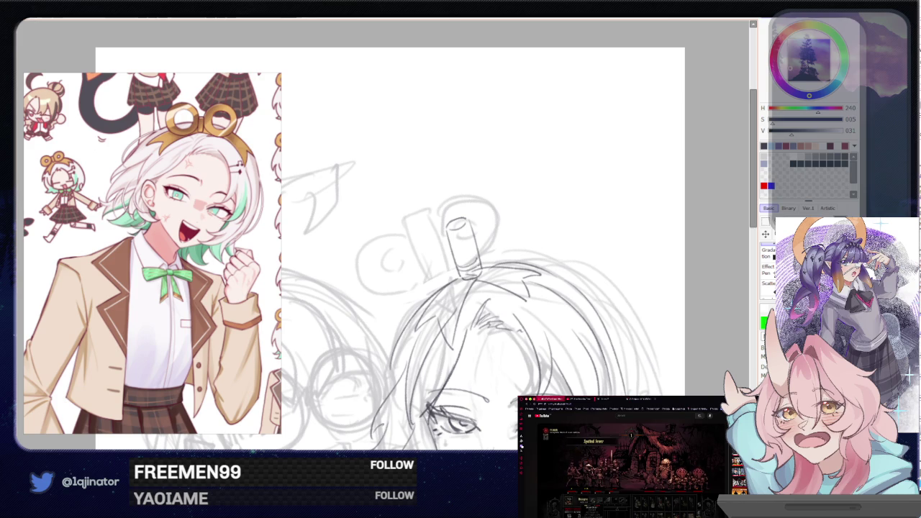
pyautogui.moveTo(496, 193); pyautogui.dragTo(489, 248)
pyautogui.hotkey('ctrl', 'z')
pyautogui.moveTo(496, 193); pyautogui.dragTo(476, 237)
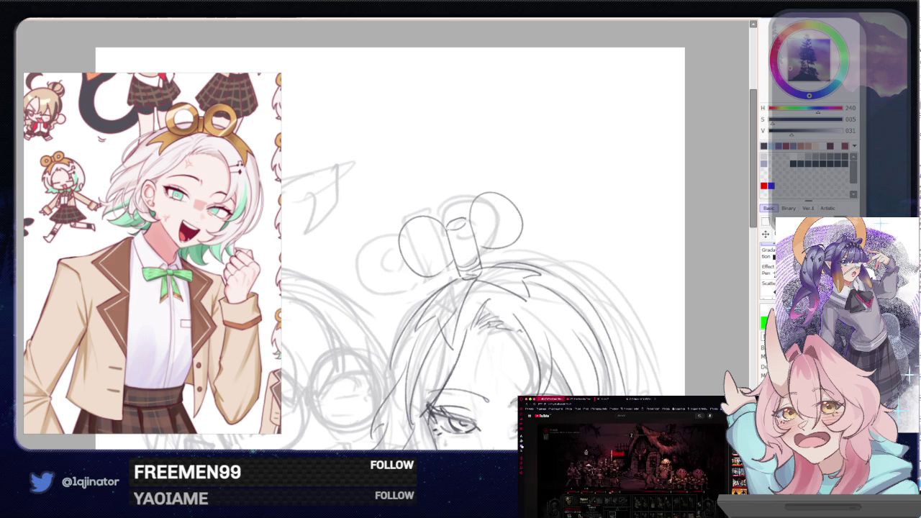
# Draw the key's left loop with a small inner ring, redrawing it several times
pyautogui.hotkey('ctrl', 'z')
pyautogui.moveTo(446, 219); pyautogui.dragTo(434, 281)
pyautogui.hotkey('ctrl', 'z')
pyautogui.moveTo(445, 218); pyautogui.dragTo(438, 279)
pyautogui.hotkey('ctrl', 'z')
pyautogui.moveTo(445, 218); pyautogui.dragTo(440, 279)
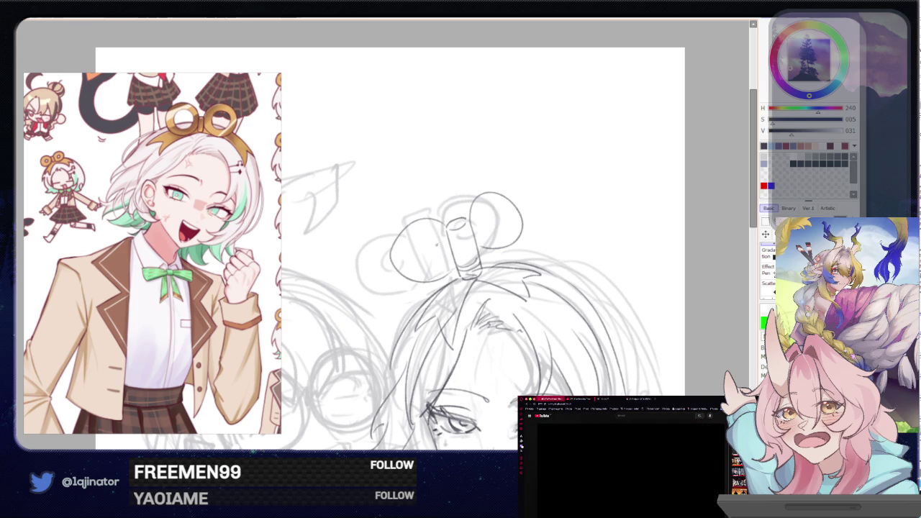
pyautogui.moveTo(422, 245); pyautogui.dragTo(425, 241)
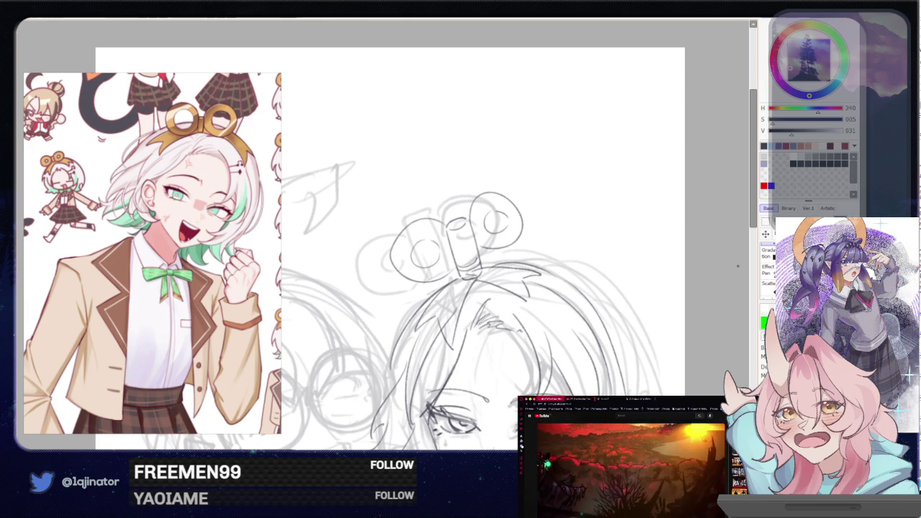
# Recentre the face and pick the eraser at size 76
pyautogui.moveTo(654, 358)
pyautogui.mouseDown()
pyautogui.moveTo(602, 289)
pyautogui.moveTo(574, 328)
pyautogui.moveTo(587, 351)
pyautogui.mouseUp()
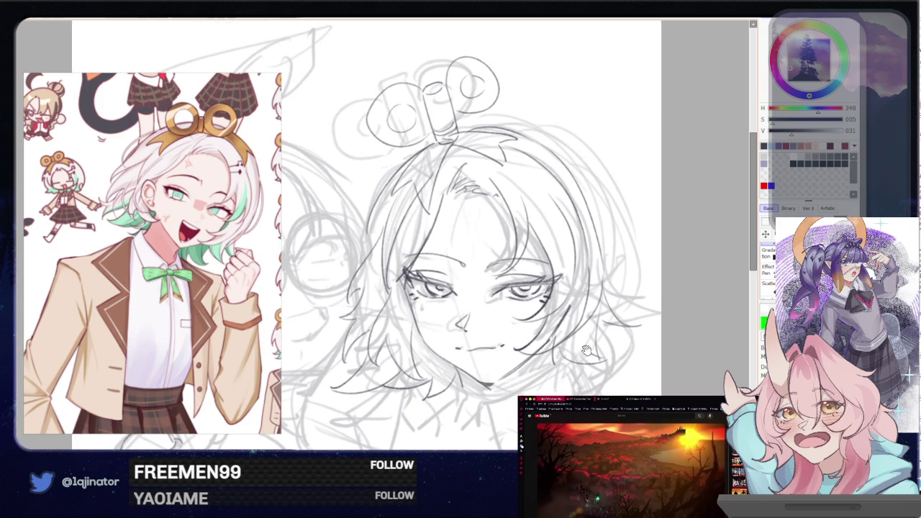
pyautogui.moveTo(482, 334); pyautogui.dragTo(487, 368)
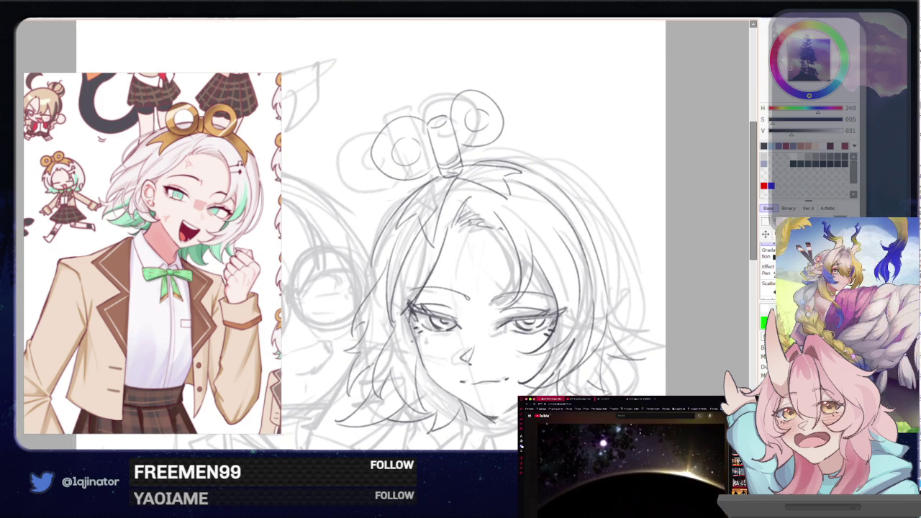
pyautogui.moveTo(536, 347); pyautogui.dragTo(515, 310)
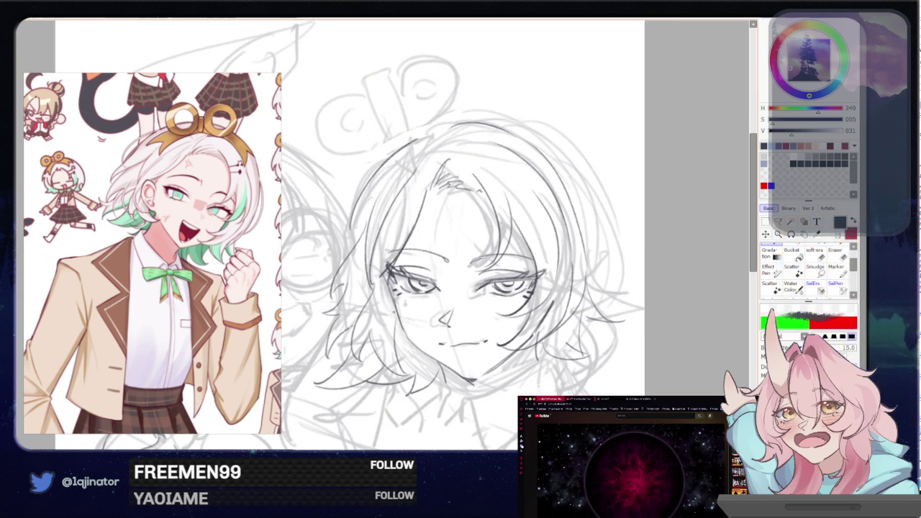
pyautogui.moveTo(494, 320); pyautogui.dragTo(510, 348)
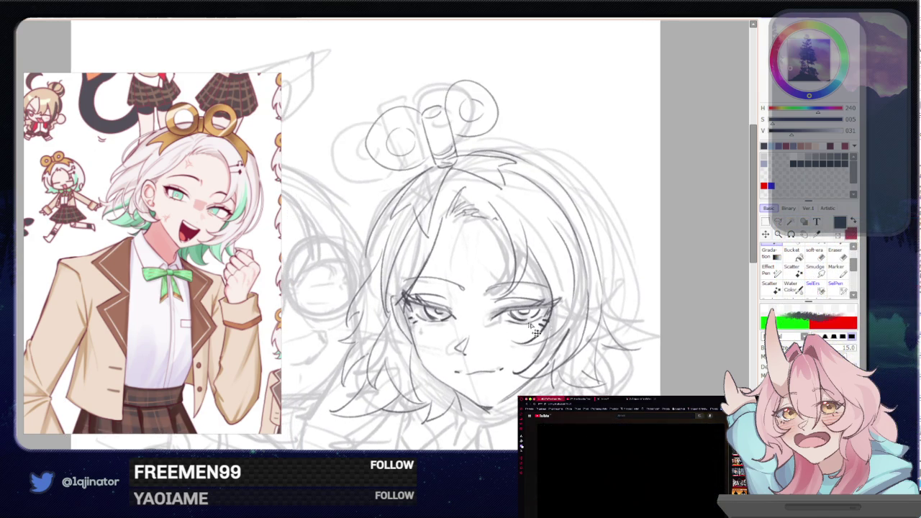
pyautogui.press('e')
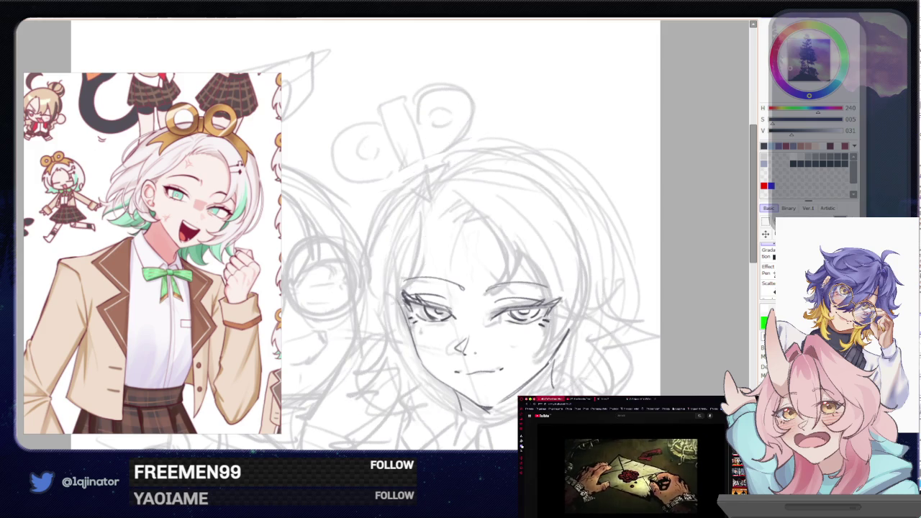
pyautogui.moveTo(518, 364); pyautogui.dragTo(538, 320)
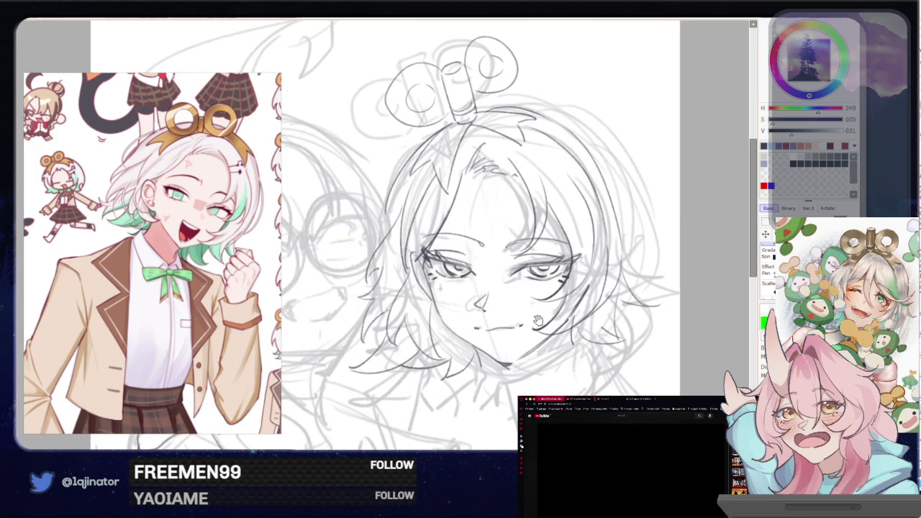
# Darken a short line at the chin, then switch to the browser showing the group illustration
pyautogui.moveTo(635, 331); pyautogui.dragTo(532, 324)
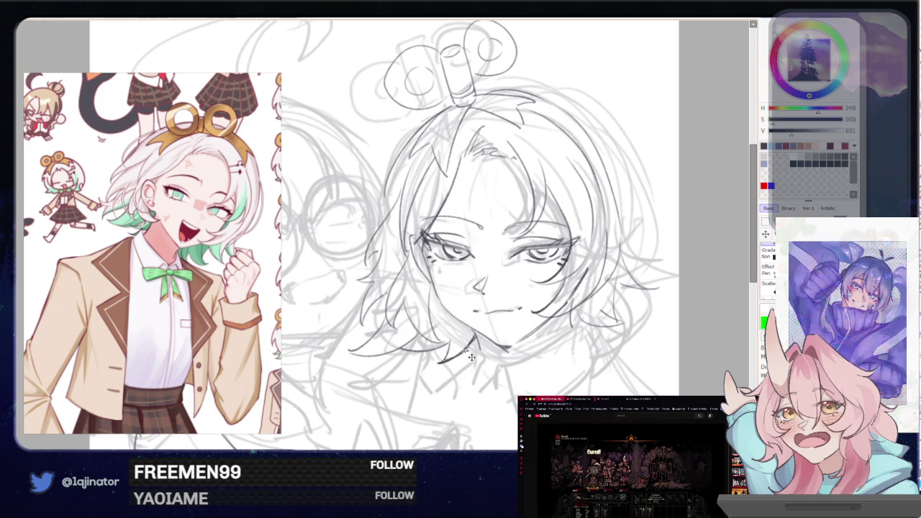
pyautogui.moveTo(437, 363); pyautogui.dragTo(453, 357)
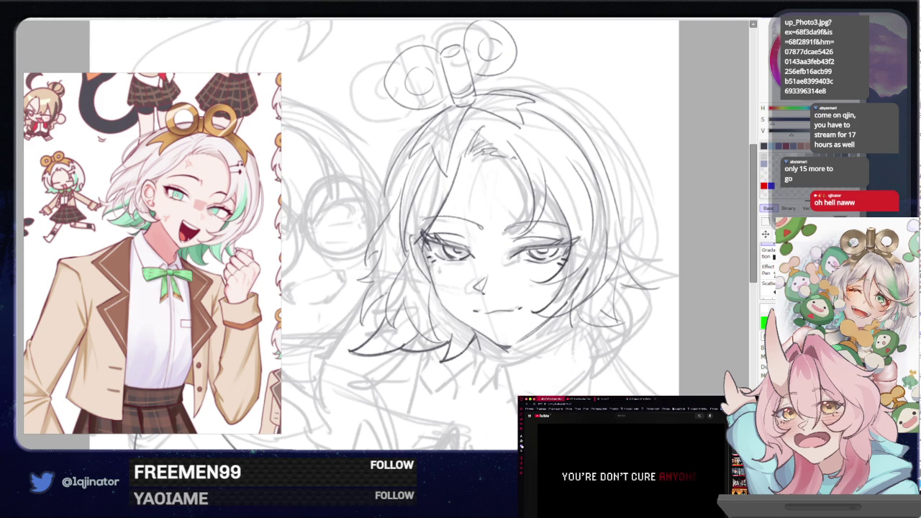
pyautogui.hotkey('alt', 'Tab')
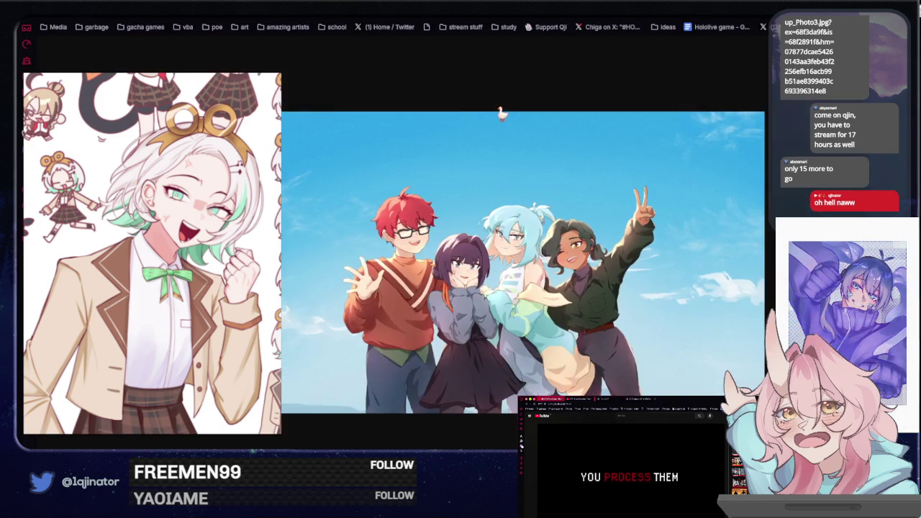
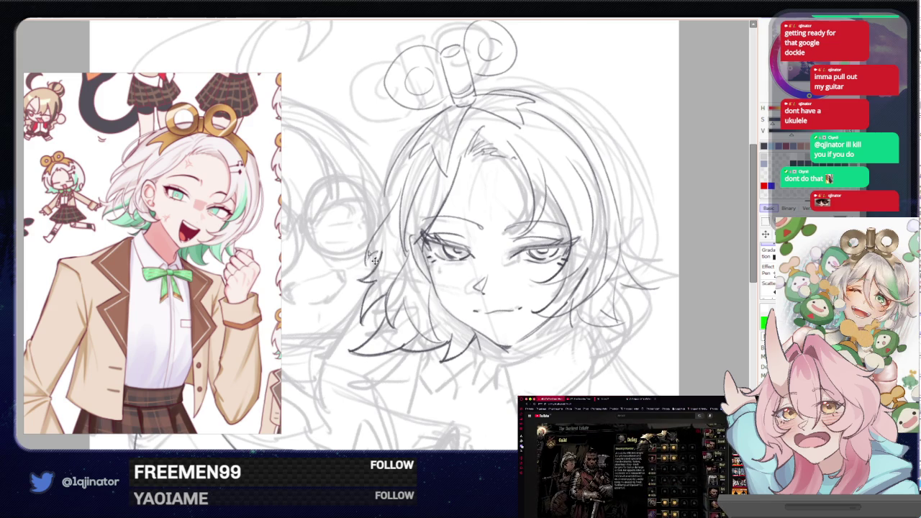
# Ink a clean pencil stroke for the hair strand down the left side of the face
pyautogui.moveTo(396, 196); pyautogui.dragTo(366, 263)
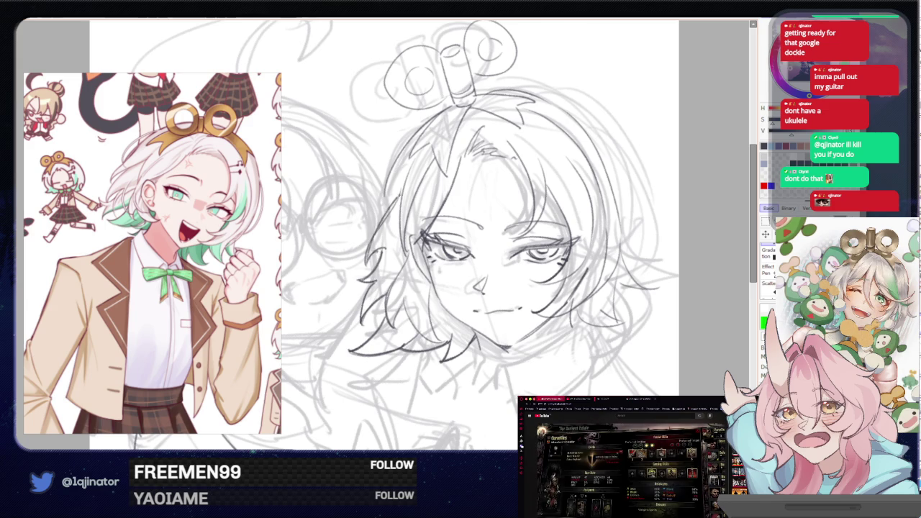